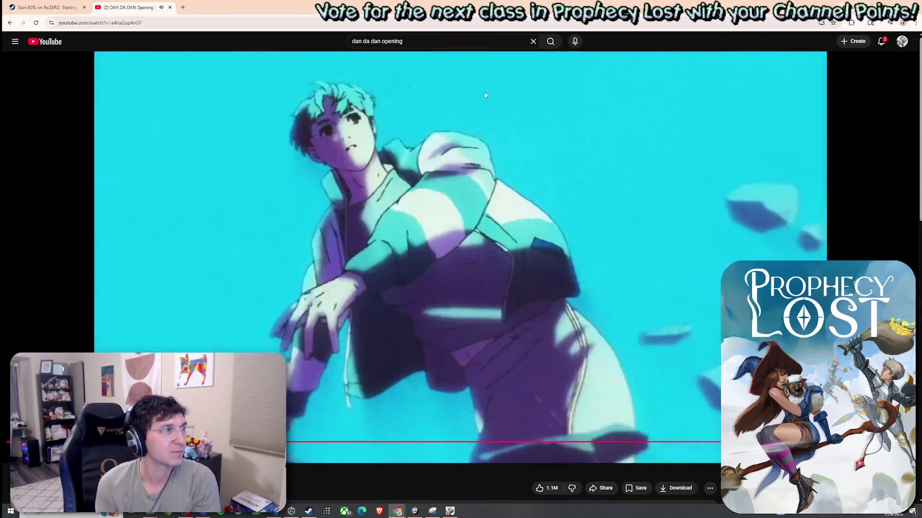
# Step: Add 's2' to the YouTube search and play Netflix's DAN DA DAN Season 2 opening 'On The Way'
pyautogui.click(439, 42)
pyautogui.write('s2')
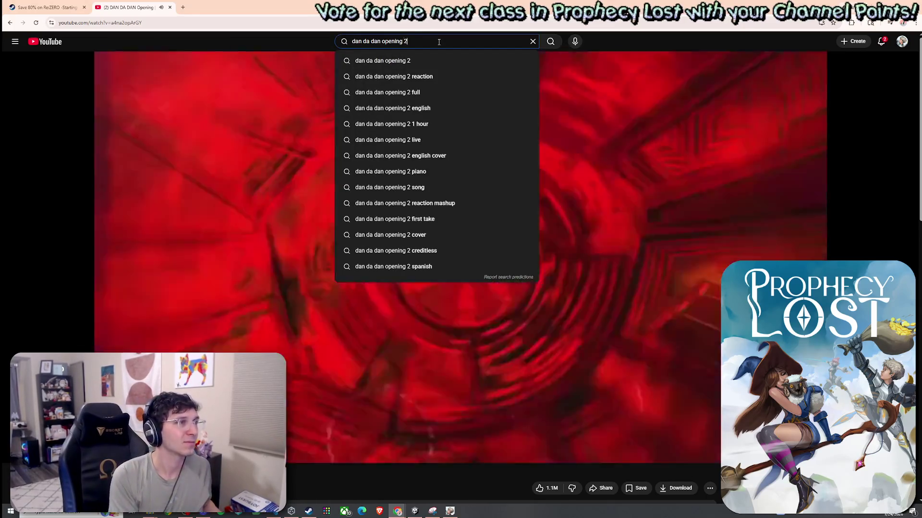
pyautogui.press('Return')
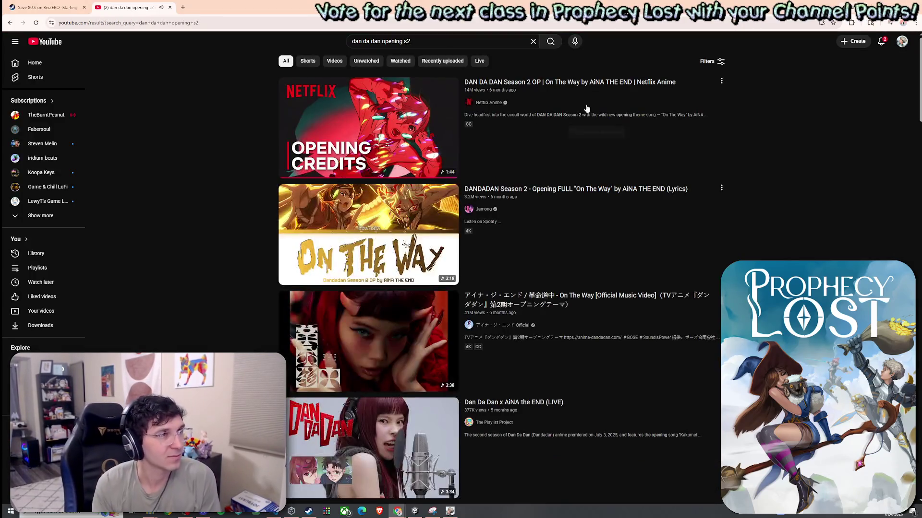
pyautogui.click(565, 151)
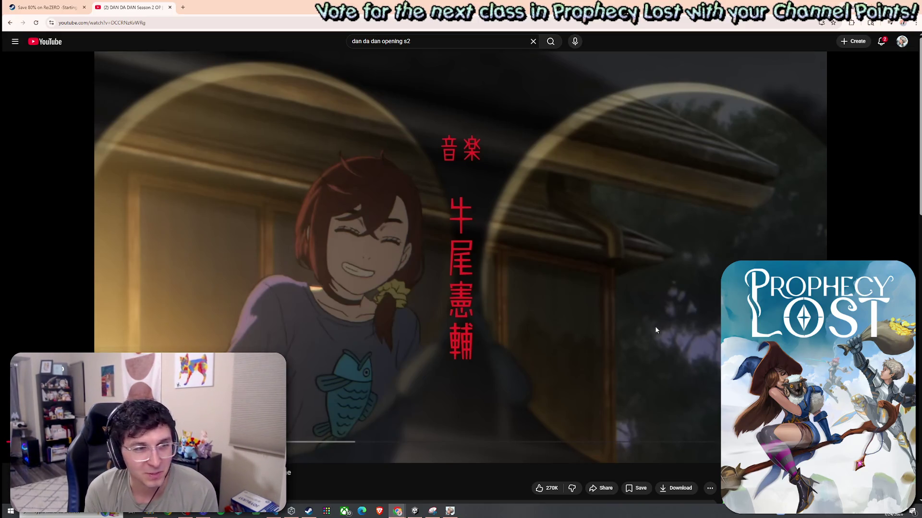
pyautogui.scroll(-2, 525, 407)
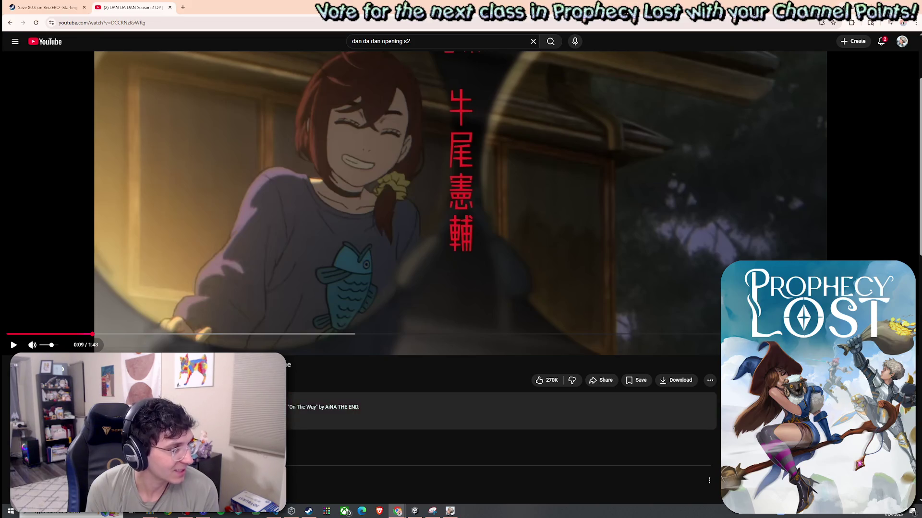
pyautogui.scroll(2, 460, 341)
pyautogui.click(459, 341)
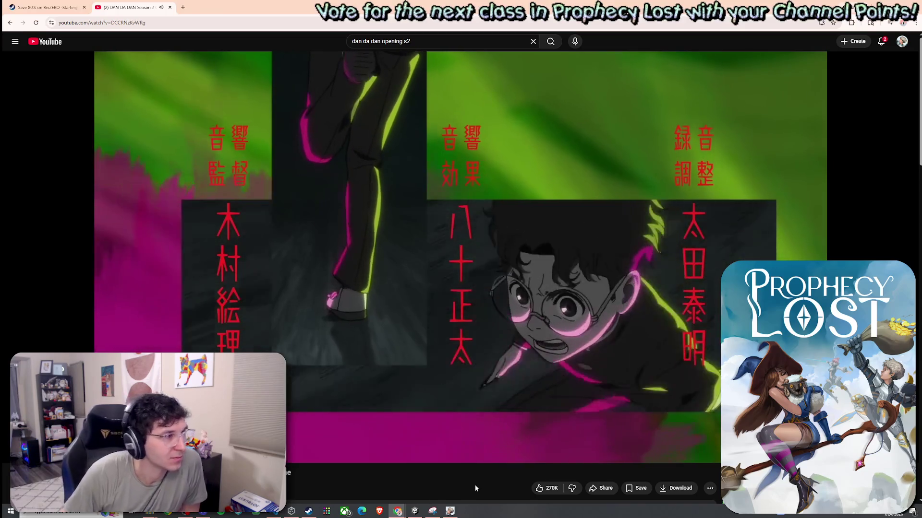
pyautogui.scroll(-4, 408, 374)
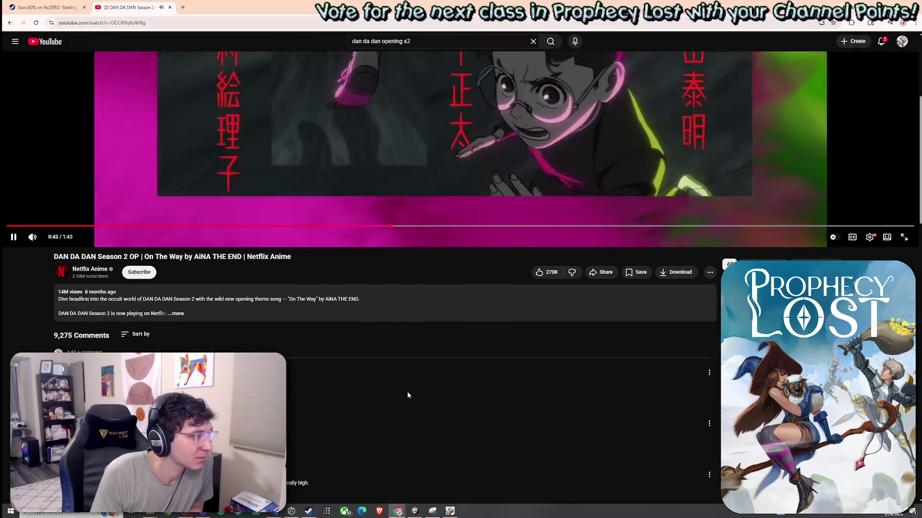
pyautogui.scroll(-3, 407, 391)
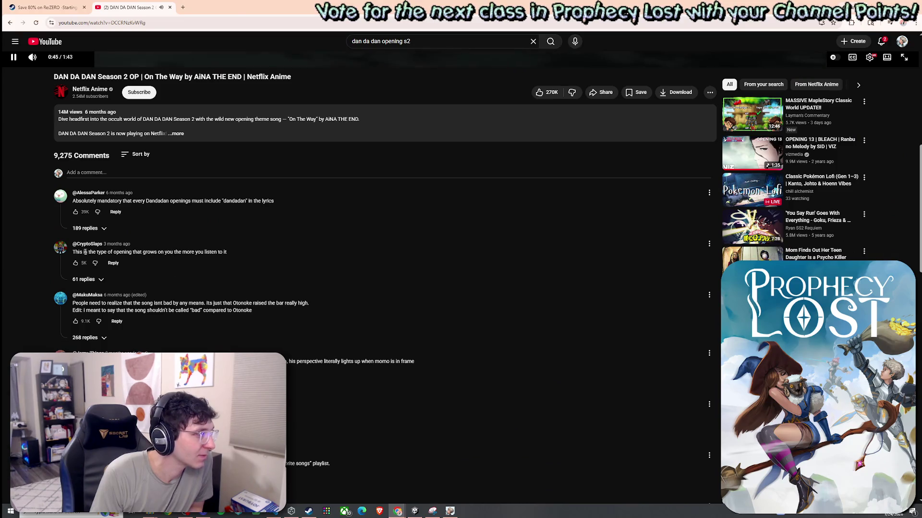
pyautogui.click(238, 255)
pyautogui.scroll(7, 387, 338)
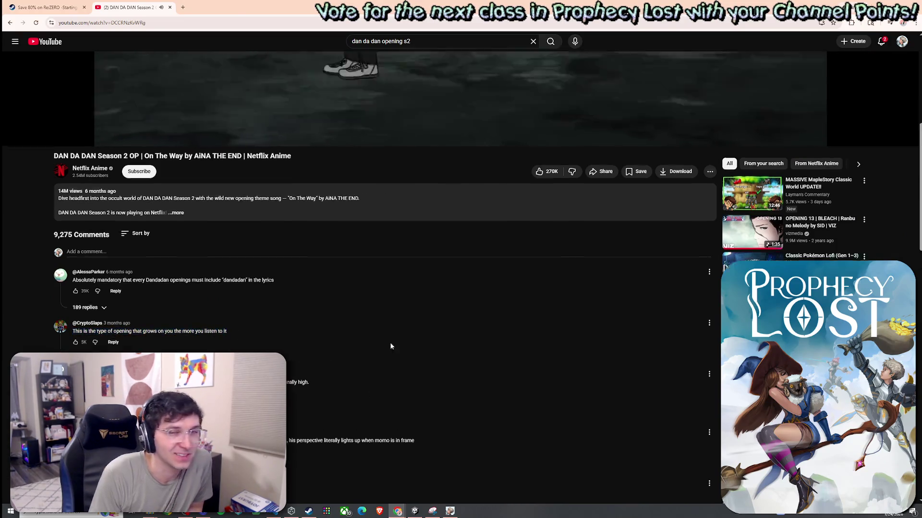
pyautogui.scroll(-6, 395, 367)
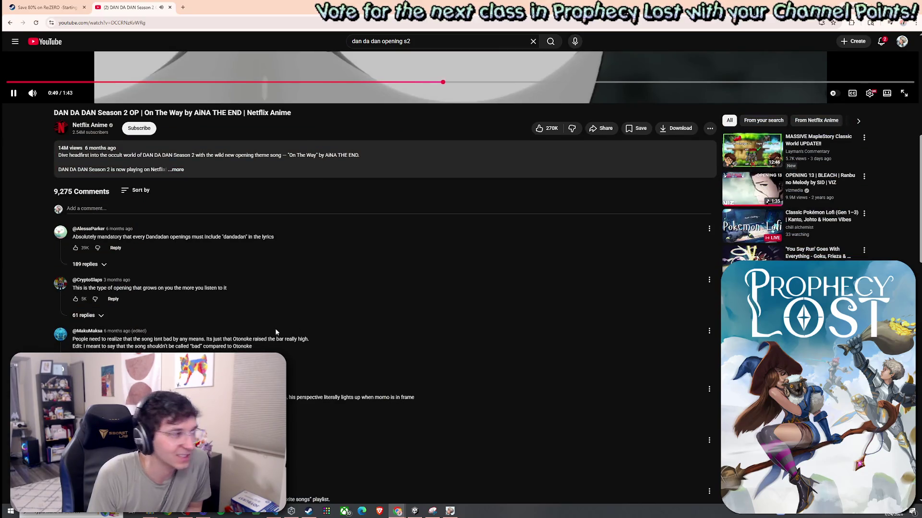
pyautogui.scroll(-2, 278, 331)
pyautogui.moveTo(82, 216); pyautogui.dragTo(231, 217)
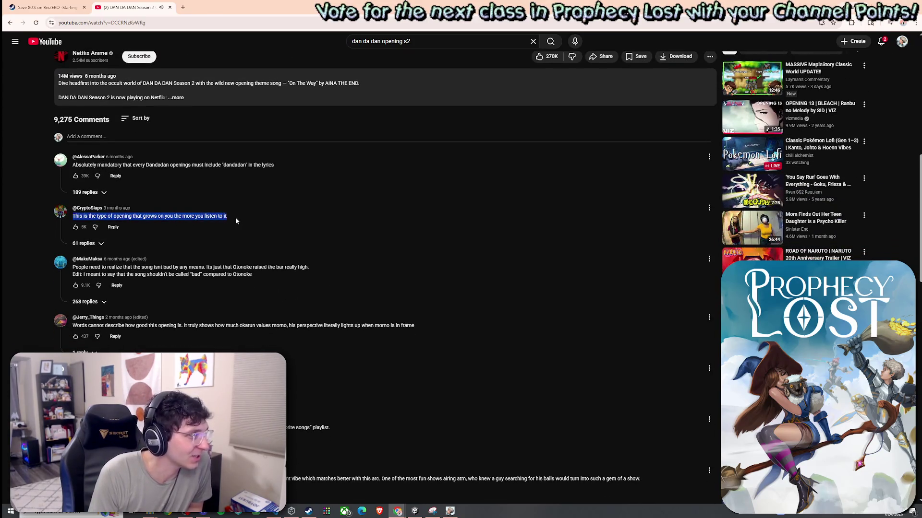
pyautogui.click(256, 265)
pyautogui.scroll(-2, 324, 250)
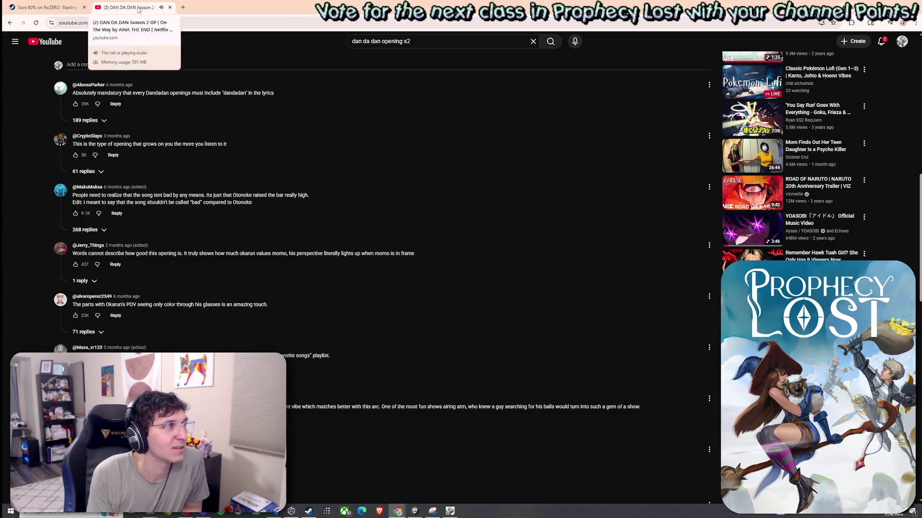
# Step: Return to the Re:ZERO Steam page, close its trailer viewer, and go to the Dating Sims category
pyautogui.click(63, 9)
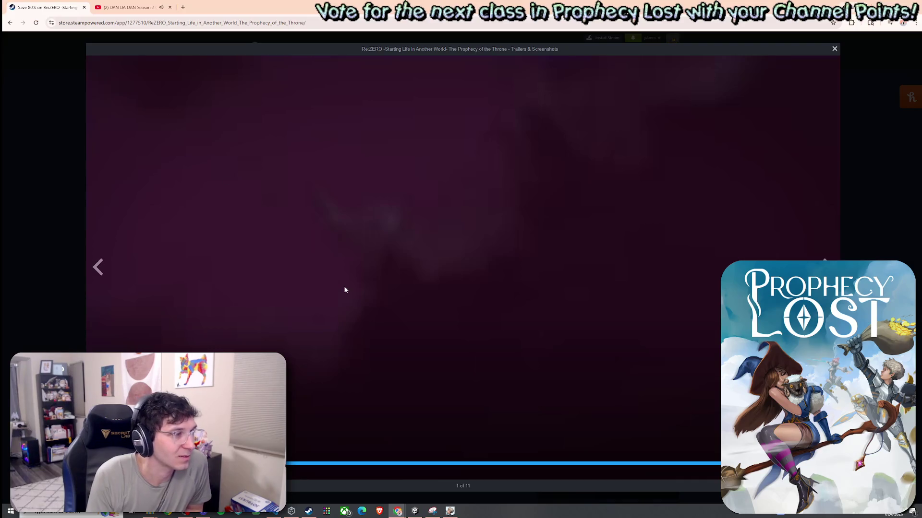
pyautogui.click(834, 50)
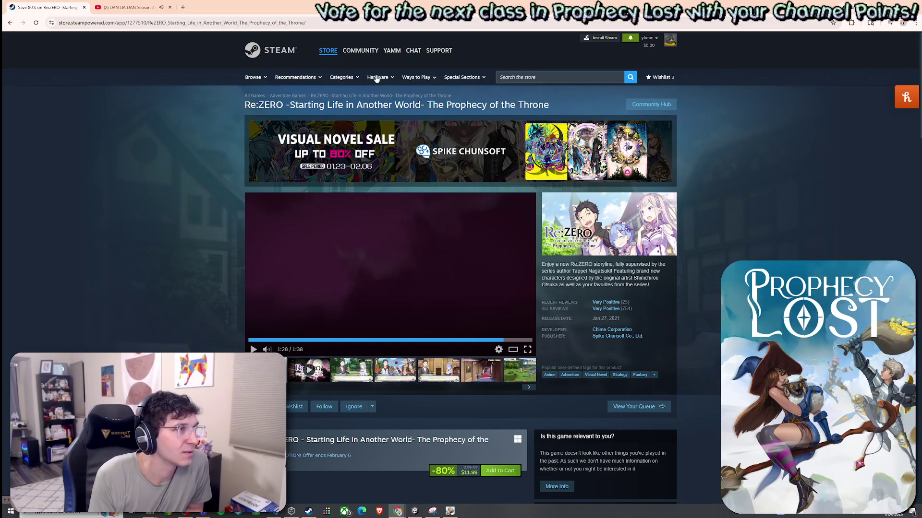
pyautogui.click(348, 80)
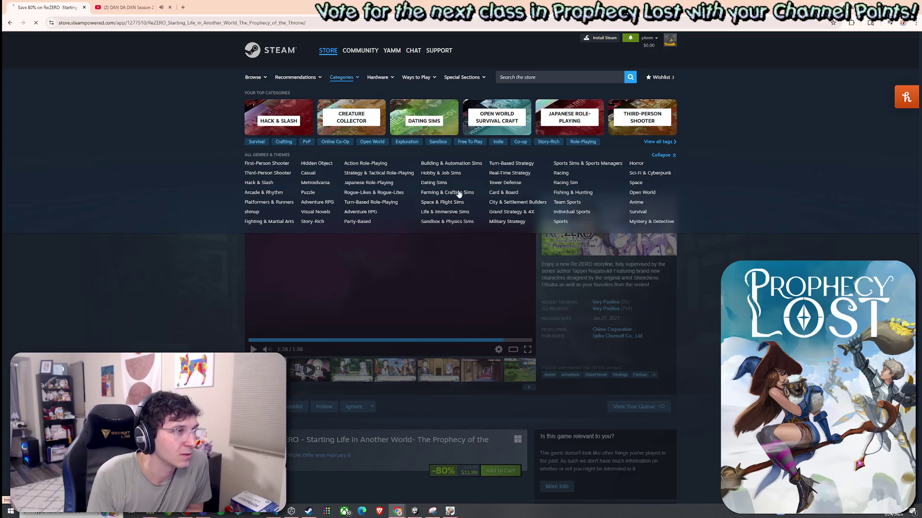
pyautogui.scroll(-5, 501, 270)
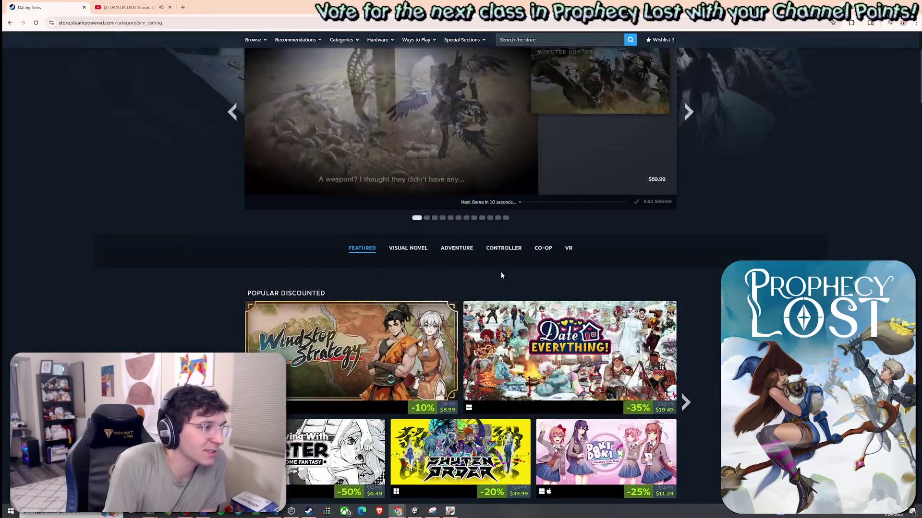
# Step: Scroll down the Dating Sims page and look over the game tiles
pyautogui.scroll(-1, 502, 275)
pyautogui.scroll(-2, 672, 288)
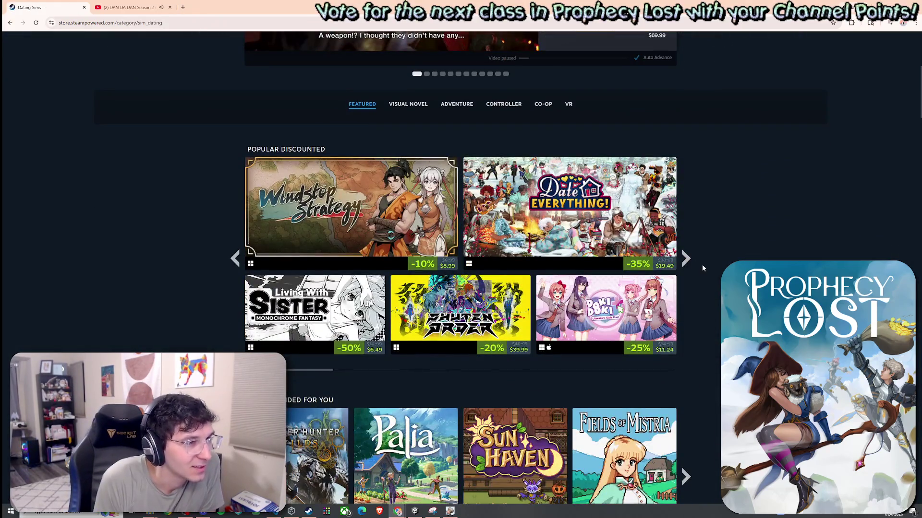
pyautogui.moveTo(619, 305)
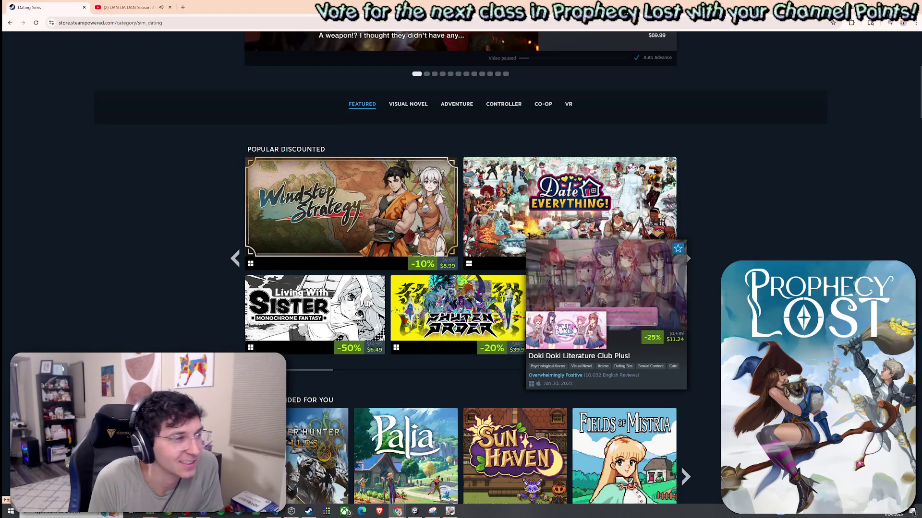
pyautogui.moveTo(515, 327)
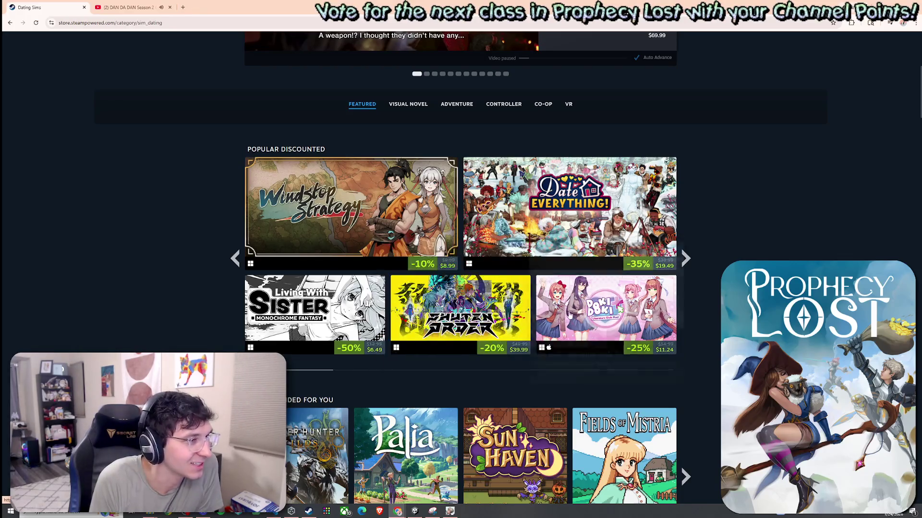
pyautogui.moveTo(369, 325)
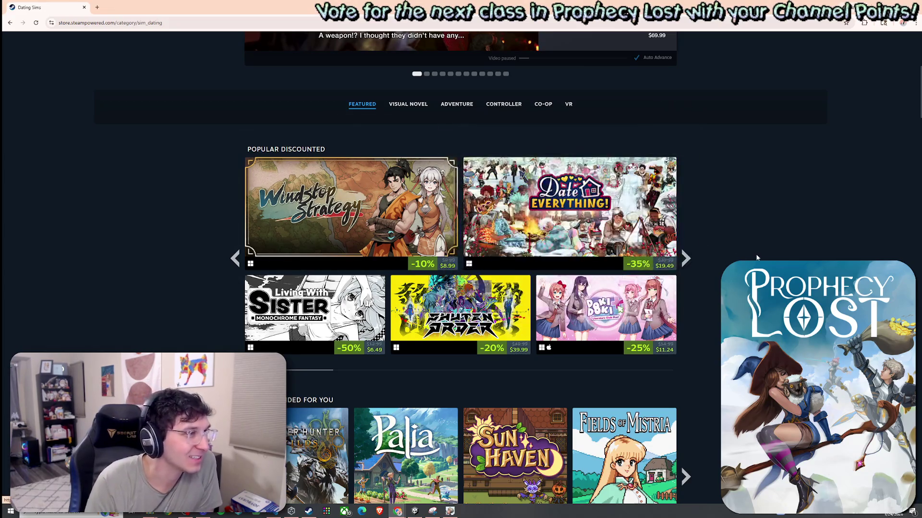
pyautogui.scroll(-5, 754, 260)
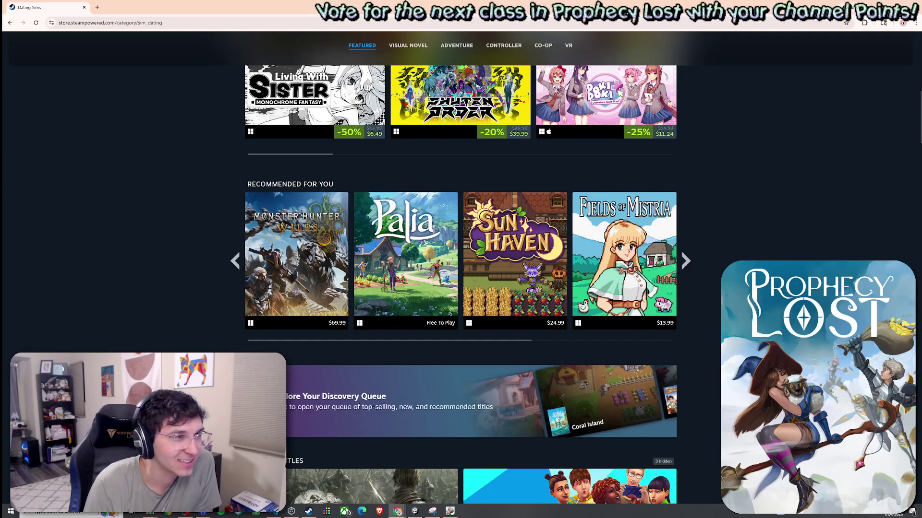
pyautogui.scroll(-3, 515, 259)
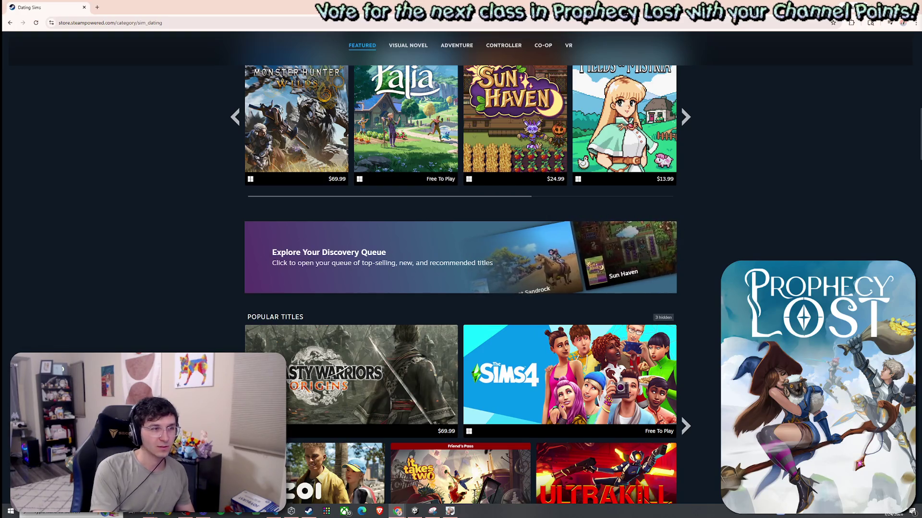
# Step: Advance the featured carousel twice to Persona 5 Royal and open its game page
pyautogui.scroll(3, 397, 259)
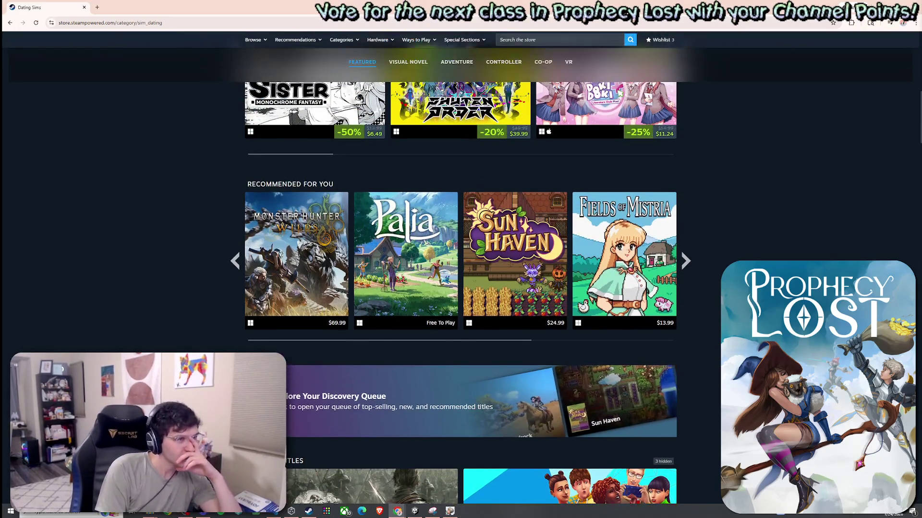
pyautogui.scroll(5, 445, 281)
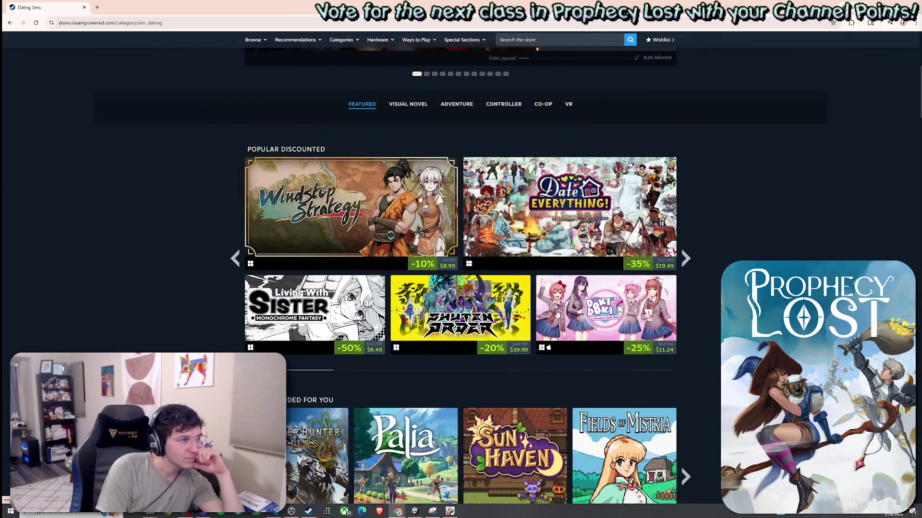
pyautogui.scroll(5, 548, 260)
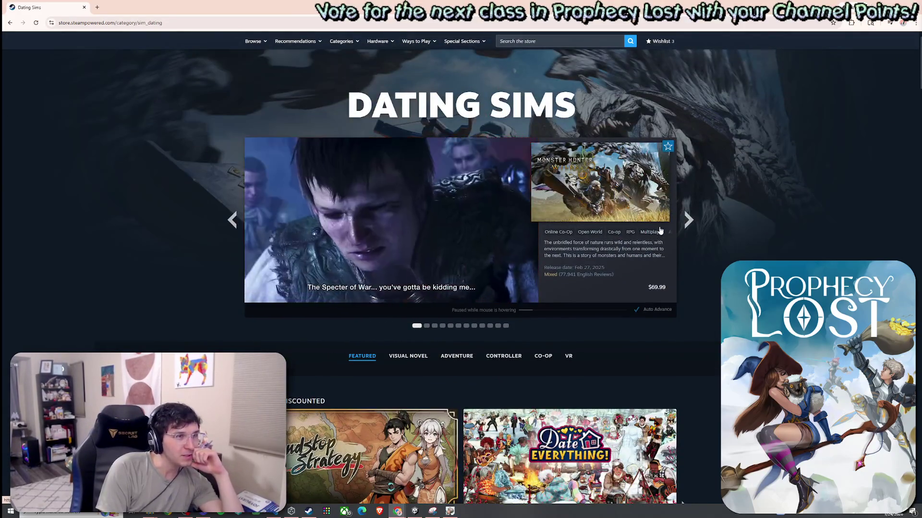
pyautogui.click(687, 219)
pyautogui.click(687, 220)
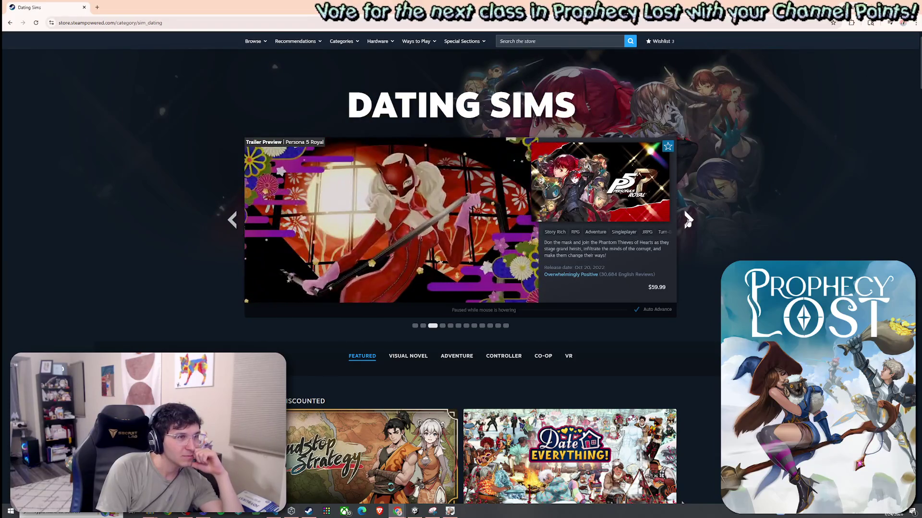
pyautogui.click(379, 238)
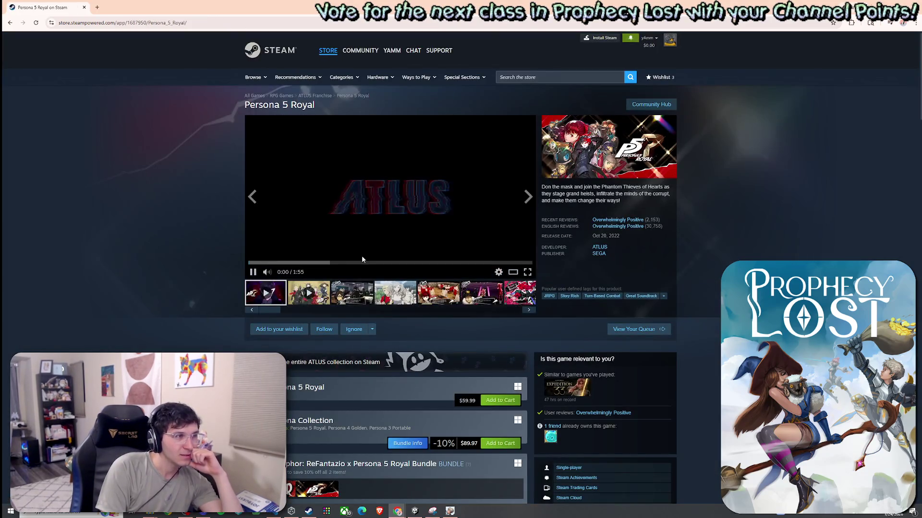
# Step: Play the Persona 5 Royal trailer in the full-window viewer
pyautogui.click(513, 272)
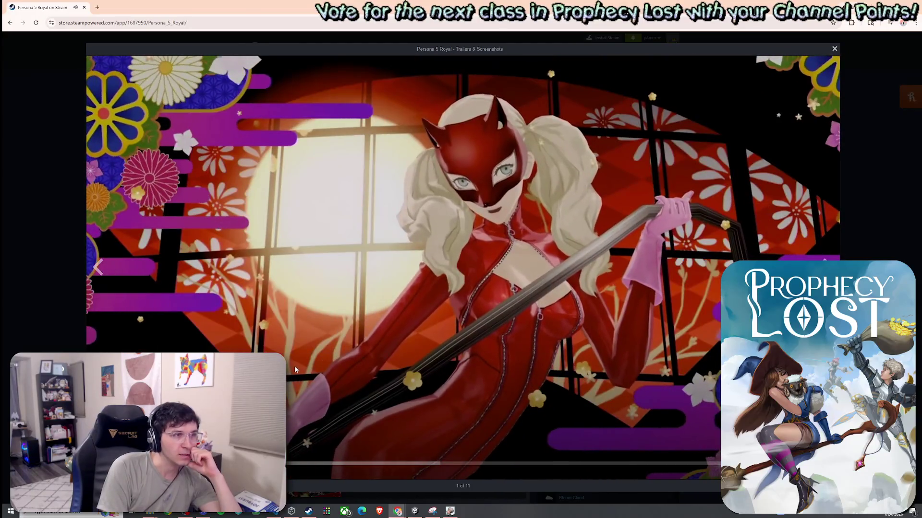
pyautogui.click(291, 373)
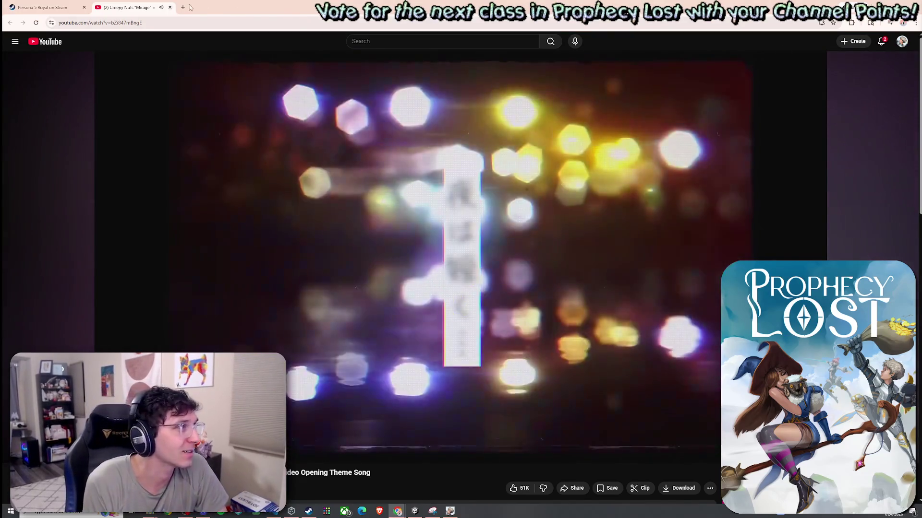
# Step: Close the YouTube tab to get back to the Persona 5 Royal store page
pyautogui.hotkey('ctrl', 'w')
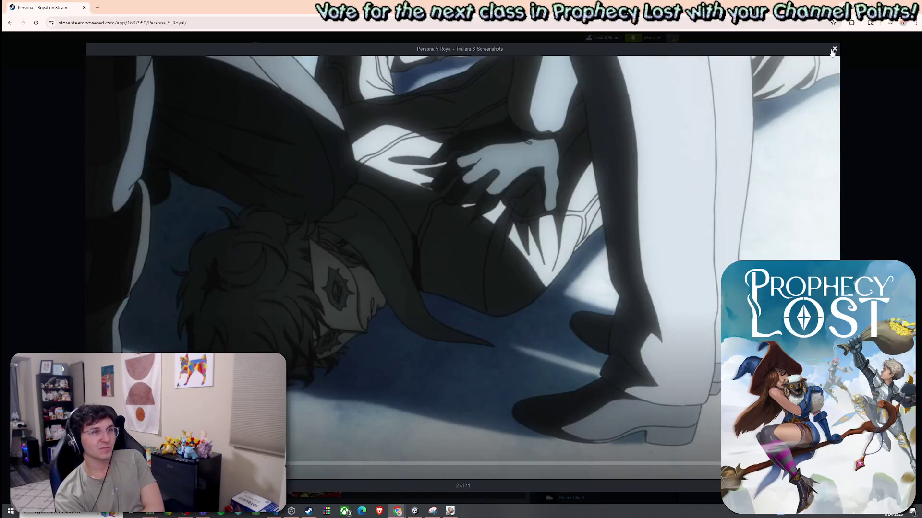
# Step: Close the Persona 5 Royal trailer viewer and scroll down to the Atlus games section
pyautogui.click(834, 50)
pyautogui.scroll(-4, 782, 163)
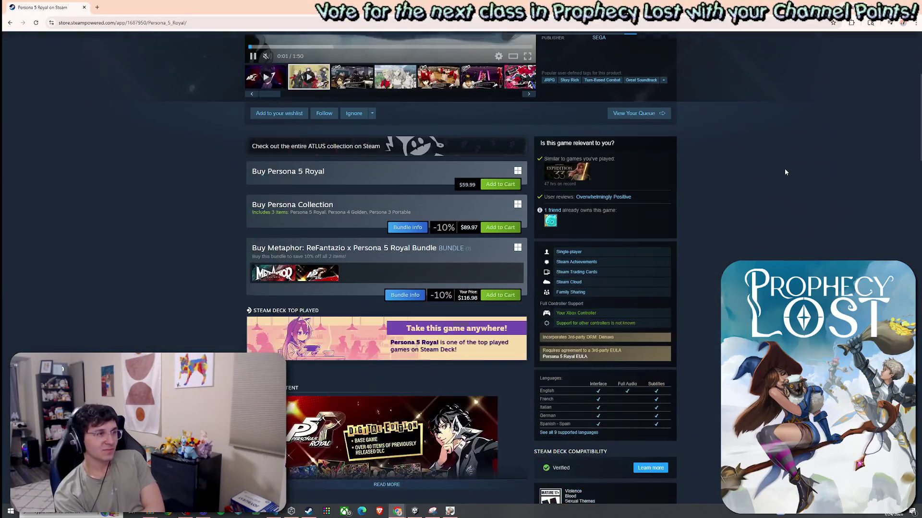
pyautogui.scroll(-4, 805, 220)
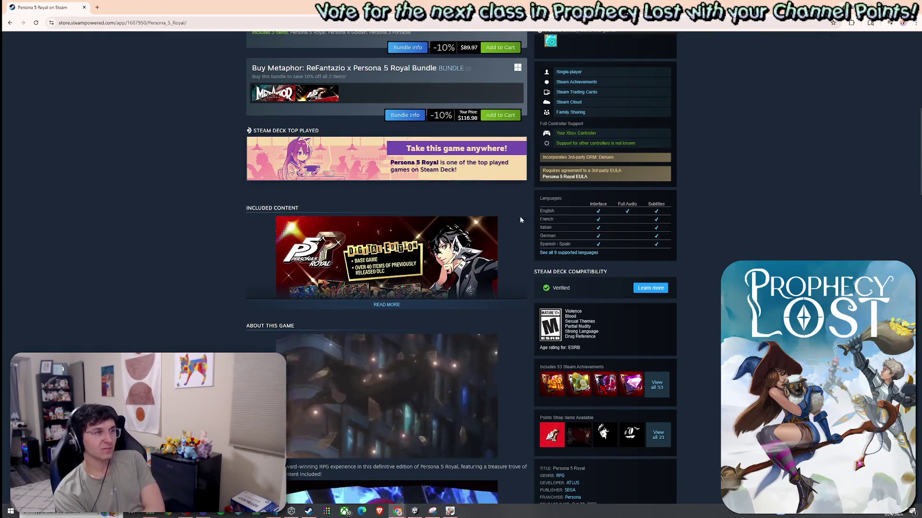
pyautogui.scroll(-5, 709, 265)
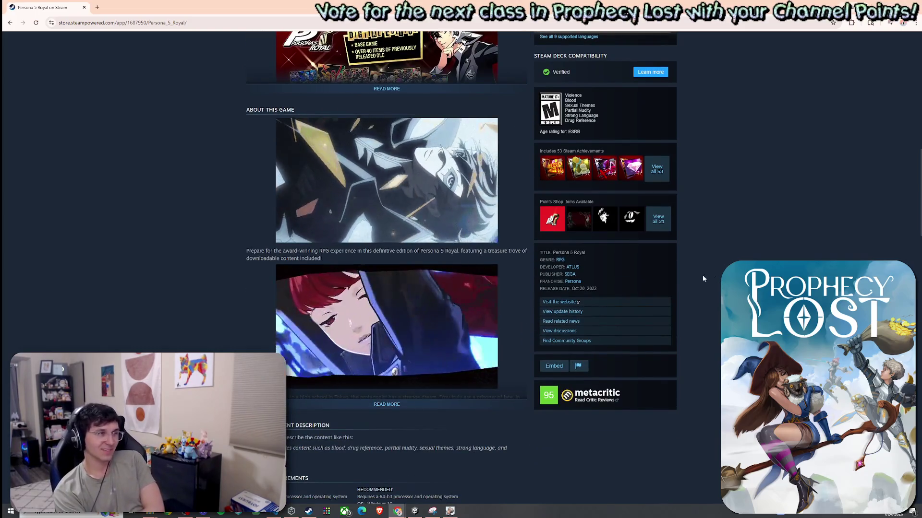
pyautogui.scroll(-2, 565, 333)
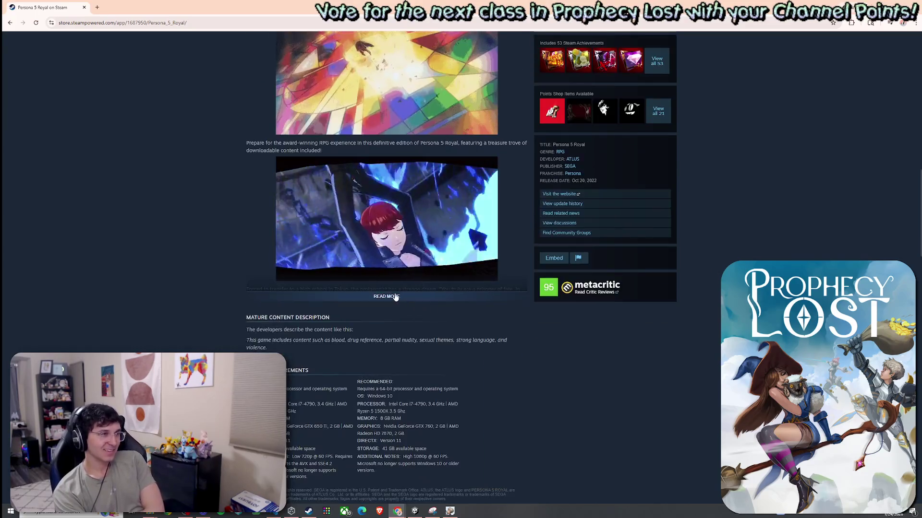
pyautogui.scroll(-15, 709, 363)
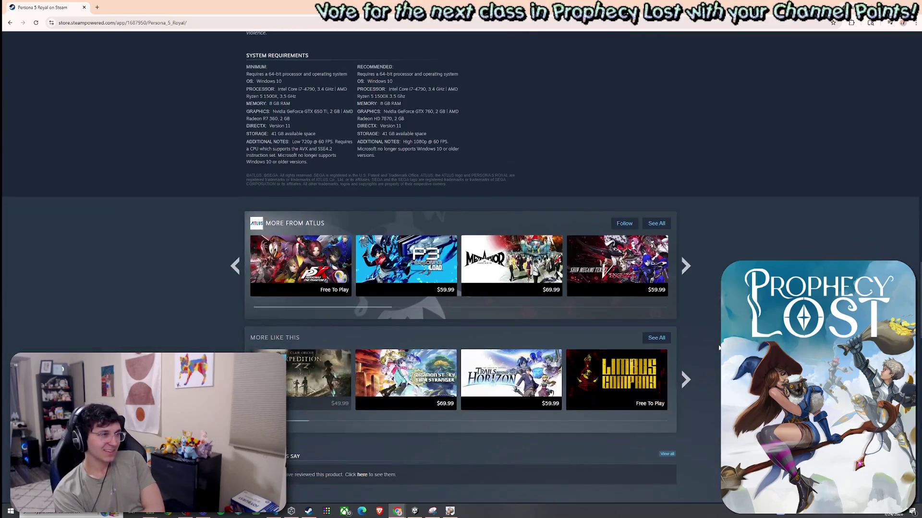
# Step: Show the next set of Atlus games, then jump to the top and start a new store search
pyautogui.moveTo(504, 290)
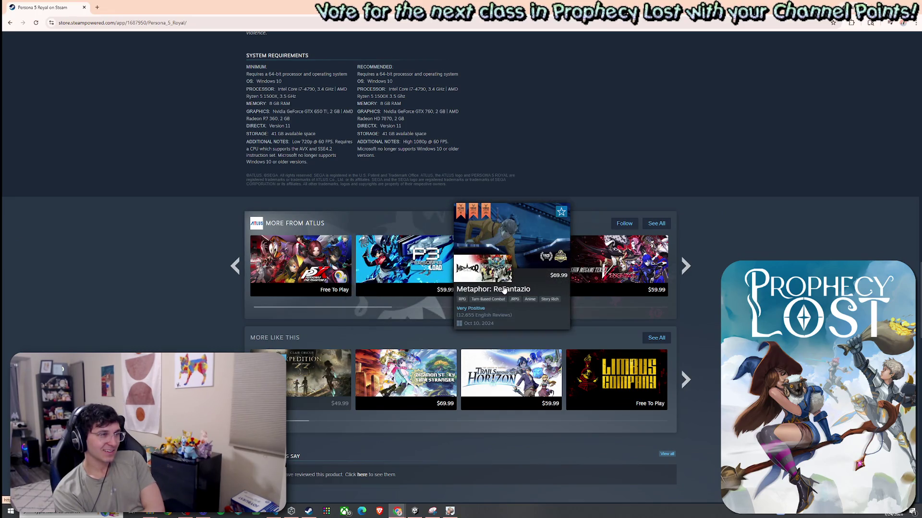
pyautogui.moveTo(642, 275)
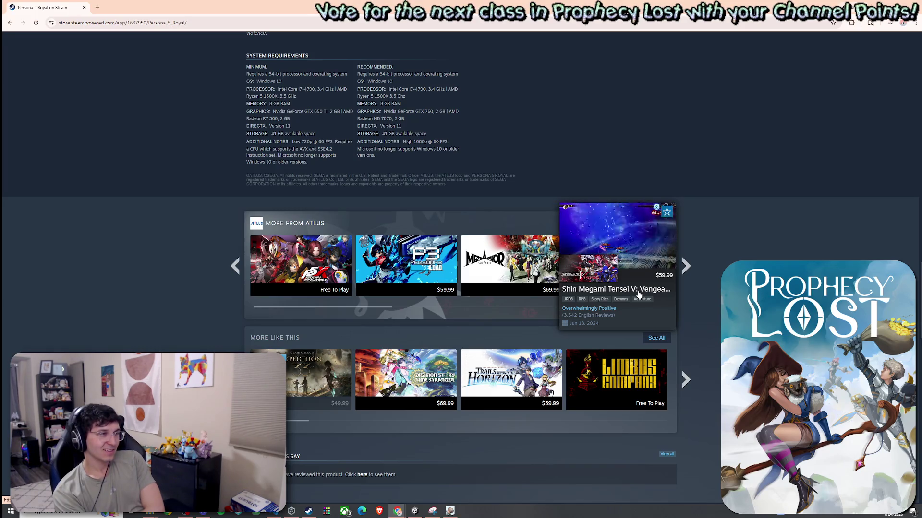
pyautogui.click(684, 269)
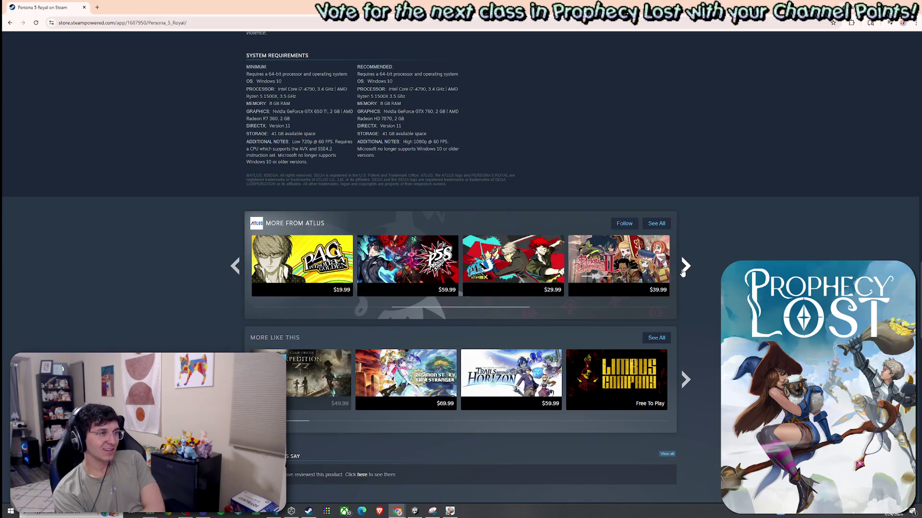
pyautogui.moveTo(538, 281)
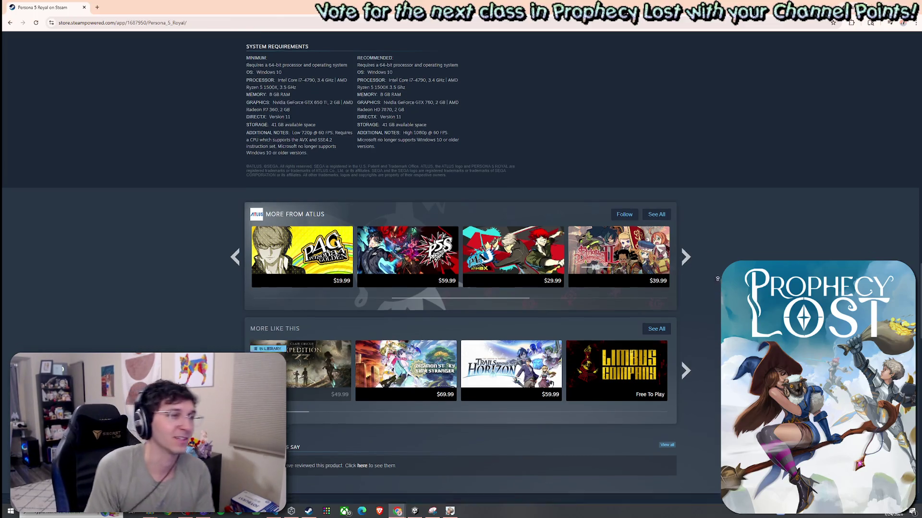
pyautogui.press('Home')
pyautogui.click(577, 78)
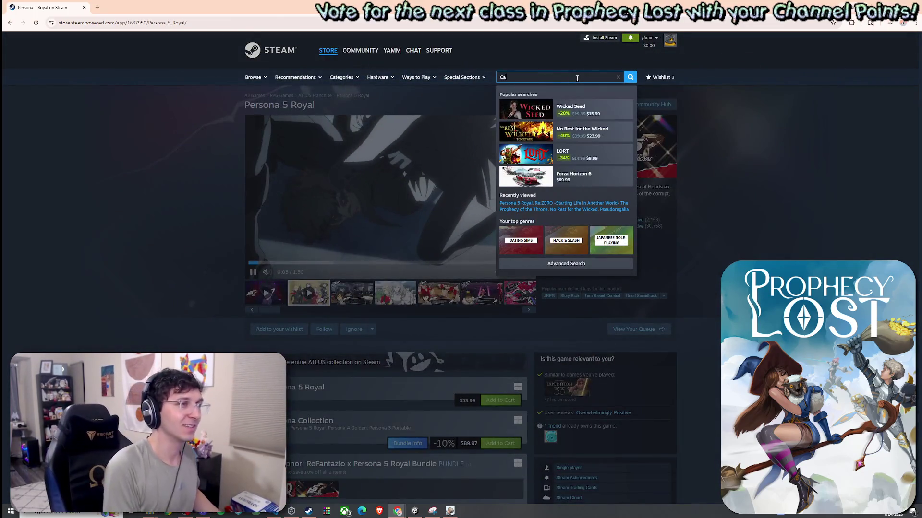
# Step: Search 'Catherine', open Catherine Classic, lower the trailer volume and enlarge the trailer
pyautogui.write('therine')
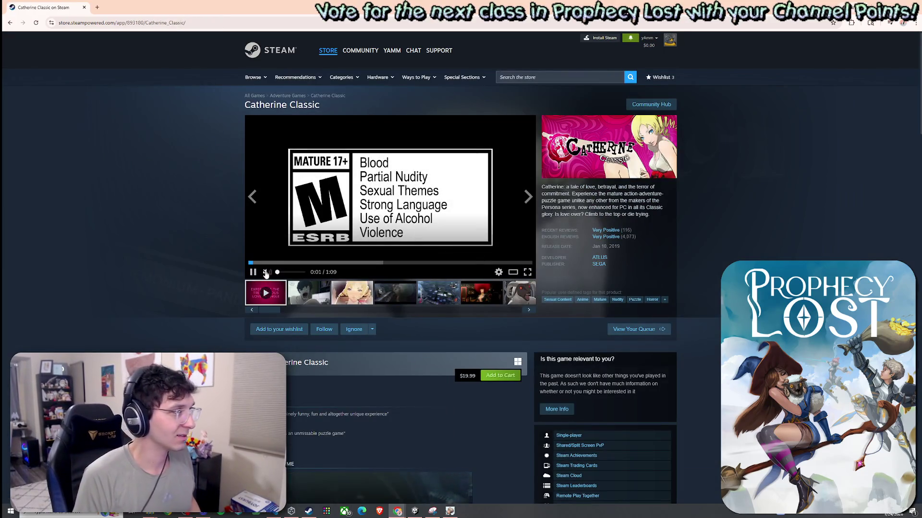
pyautogui.moveTo(298, 275); pyautogui.dragTo(290, 276)
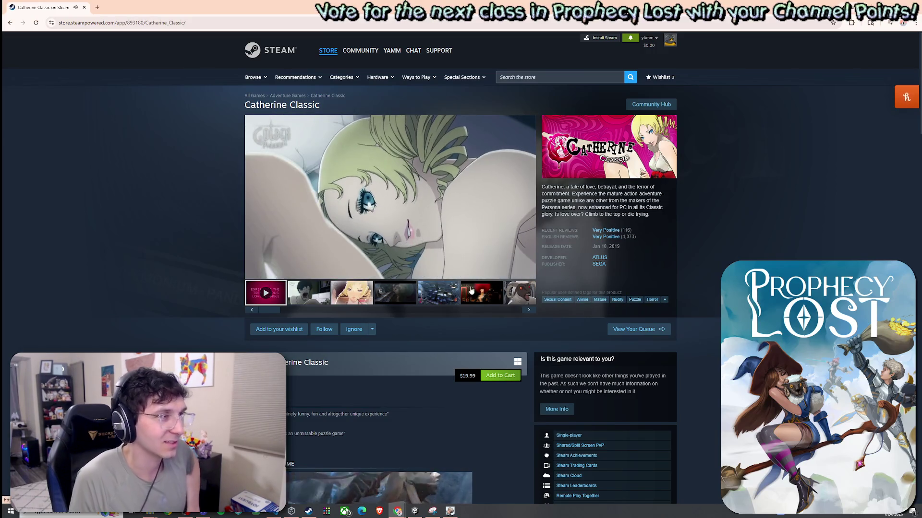
pyautogui.scroll(-5, 462, 303)
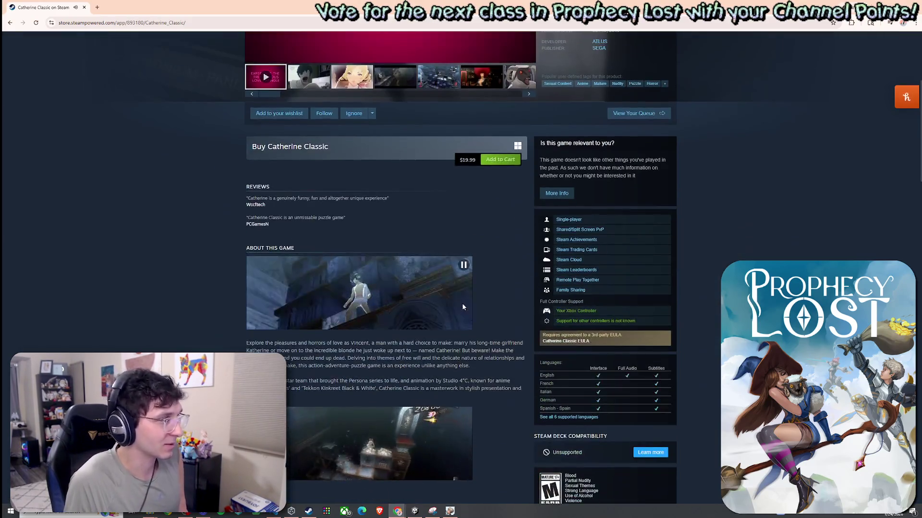
pyautogui.scroll(5, 460, 301)
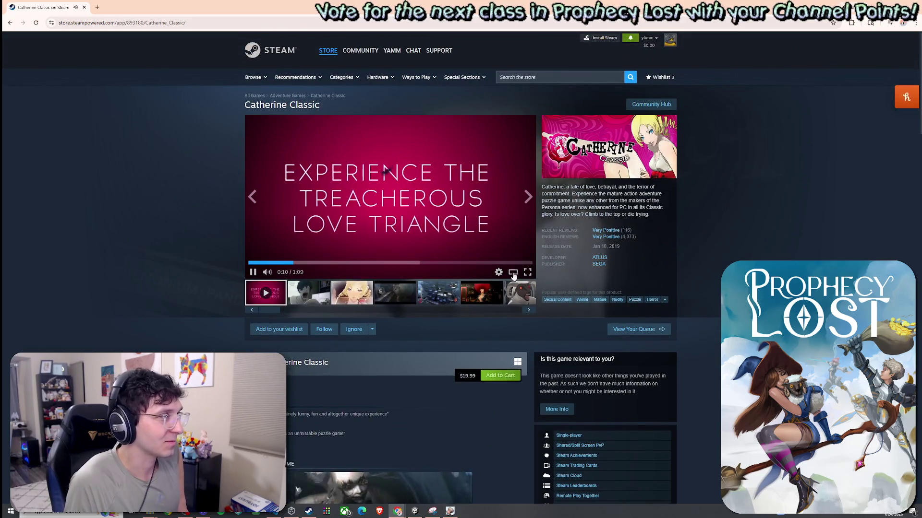
pyautogui.click(512, 272)
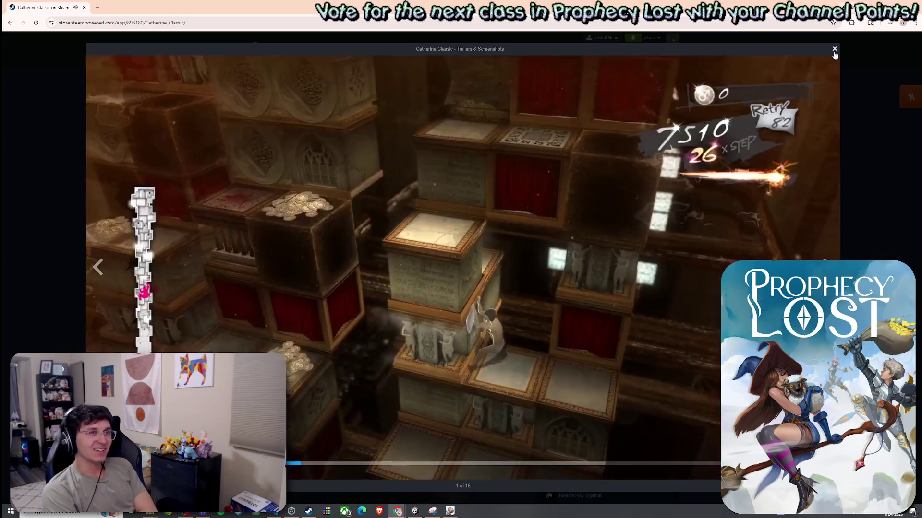
# Step: Reopen the Catherine Classic trailer in the enlarged viewer, watch it full screen, then exit
pyautogui.click(834, 49)
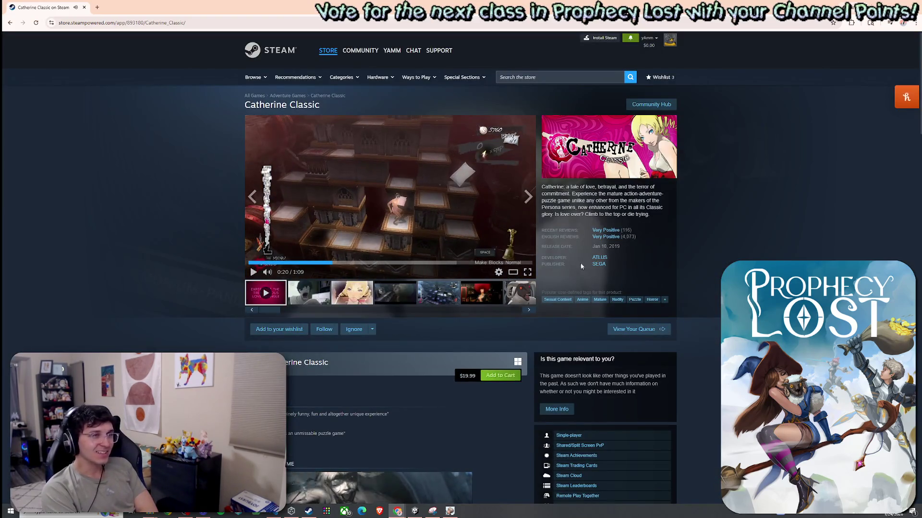
pyautogui.click(515, 275)
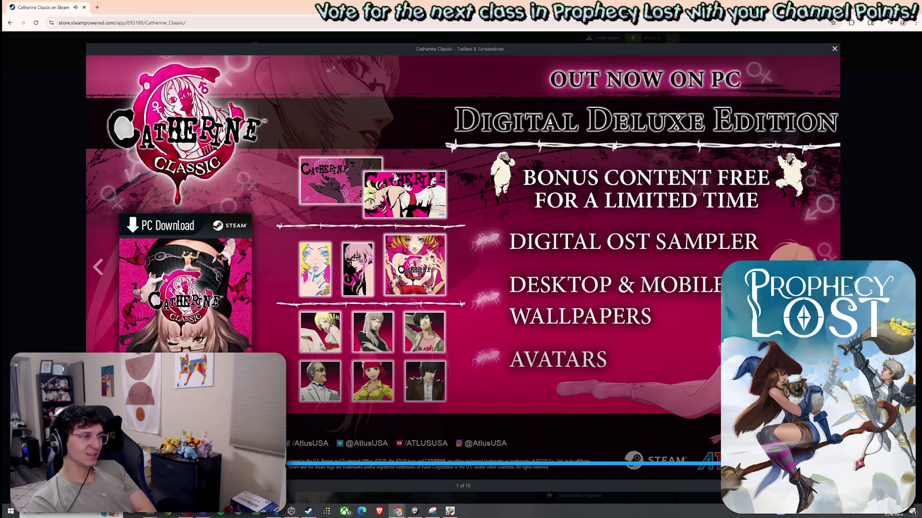
pyautogui.press('f')
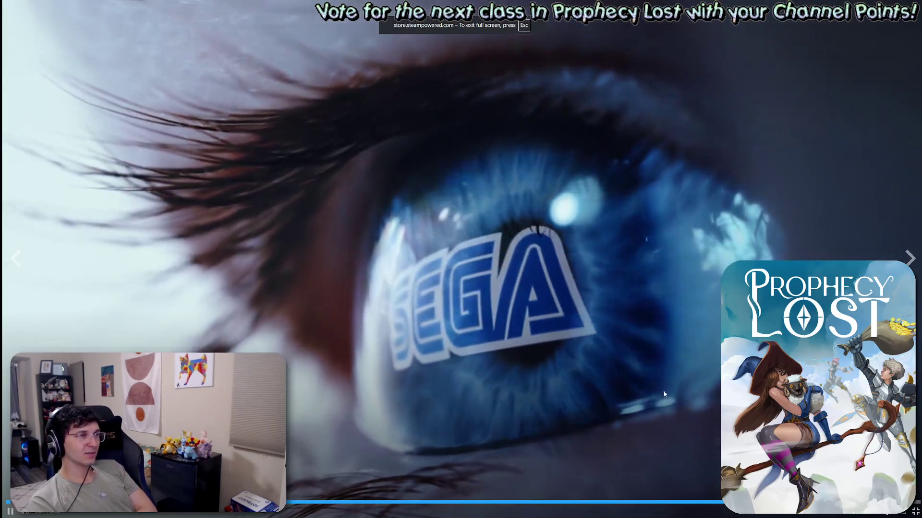
pyautogui.press('Escape')
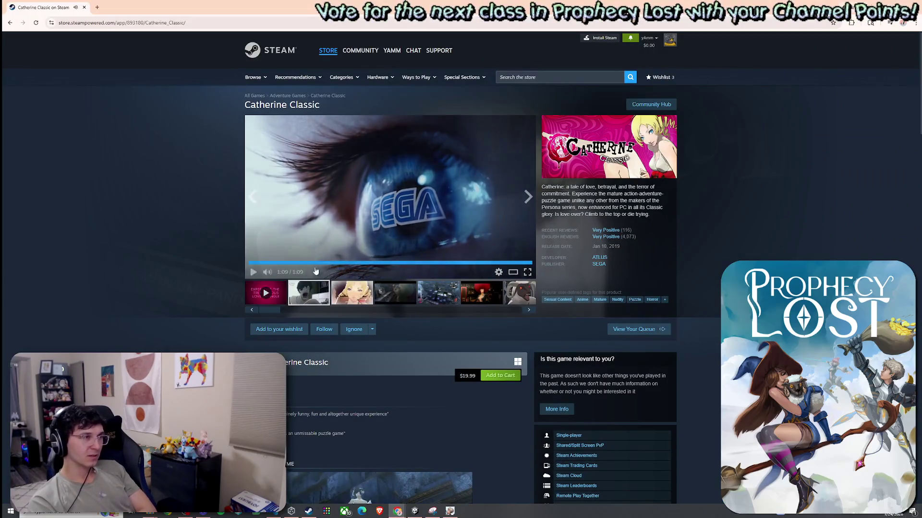
# Step: Start a new store search, correcting the query to 'Catherine'
pyautogui.scroll(-2, 454, 246)
pyautogui.scroll(2, 493, 276)
pyautogui.click(557, 79)
pyautogui.write('Va')
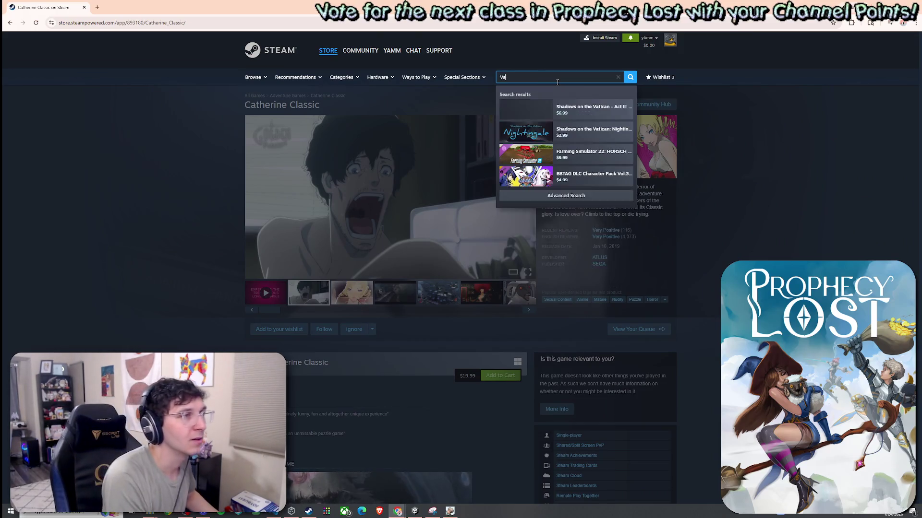
pyautogui.press('BackSpace')
pyautogui.write('cine')
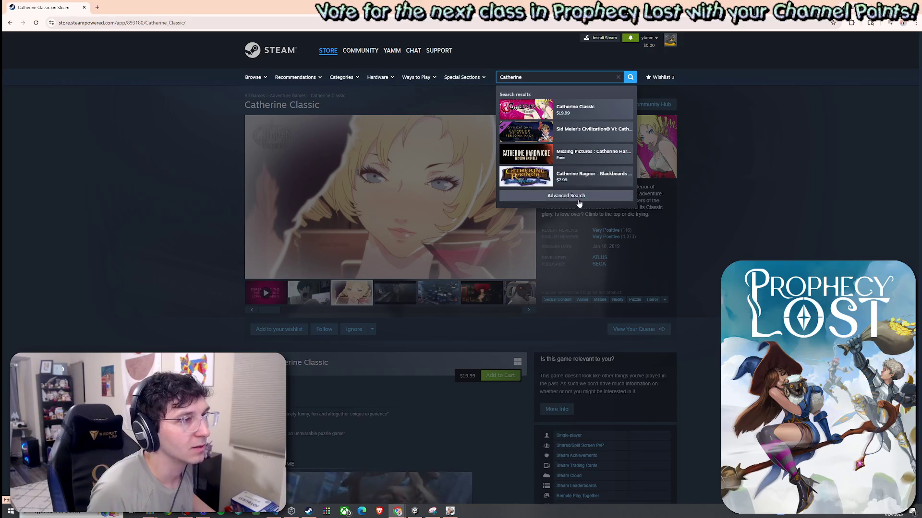
pyautogui.scroll(-15, 663, 213)
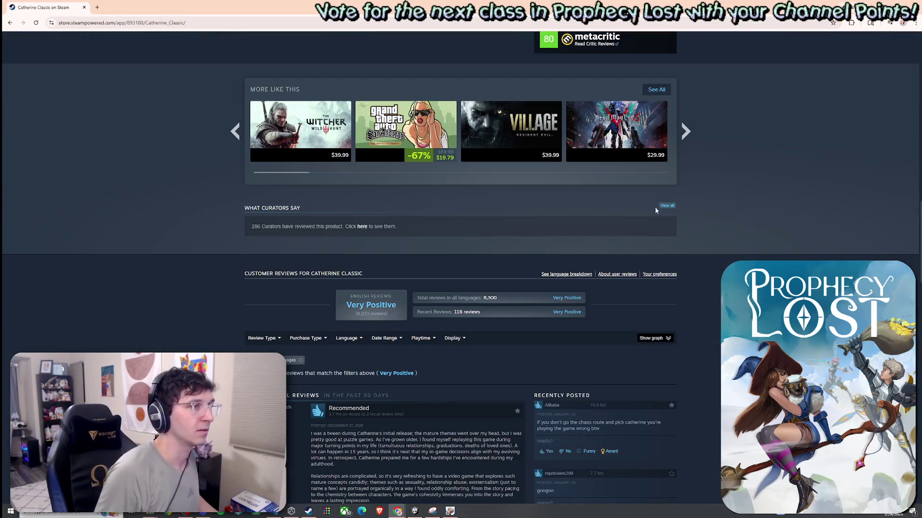
pyautogui.scroll(15, 525, 96)
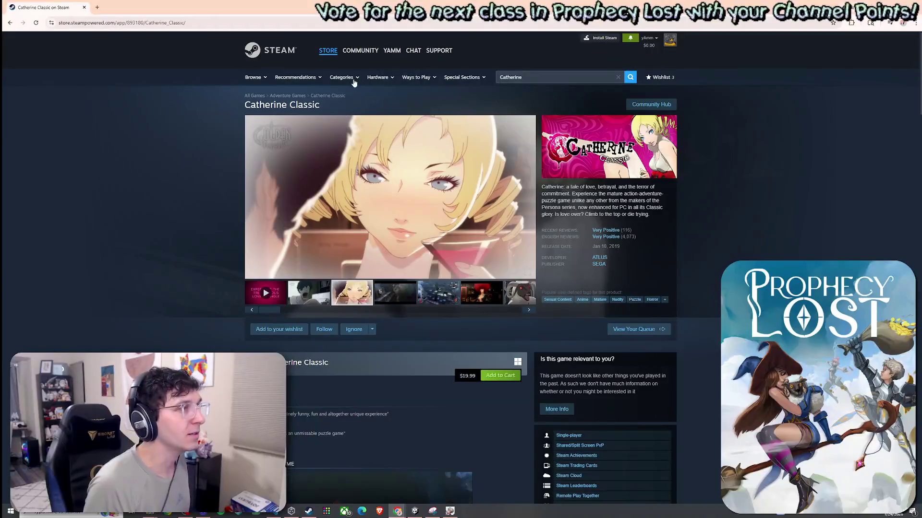
# Step: Open the Dating Sims category and select the Date Everything! listing
pyautogui.moveTo(350, 78)
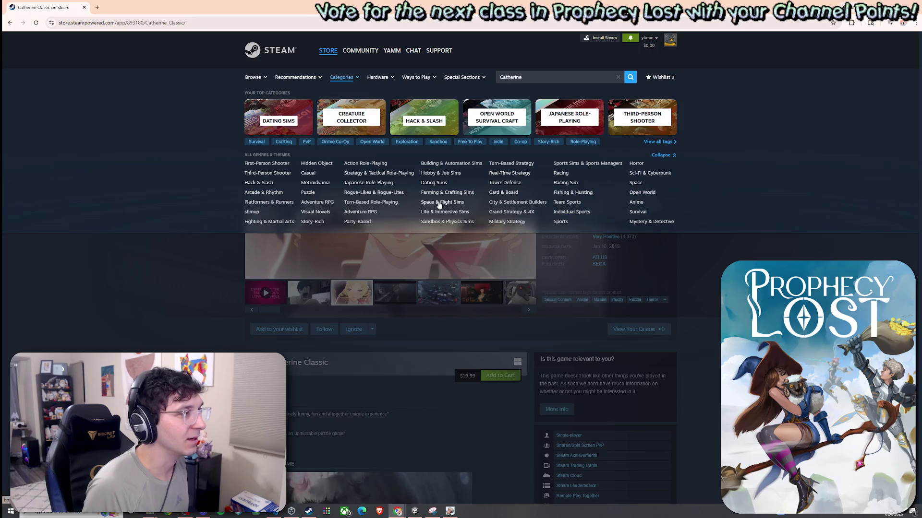
pyautogui.click(433, 182)
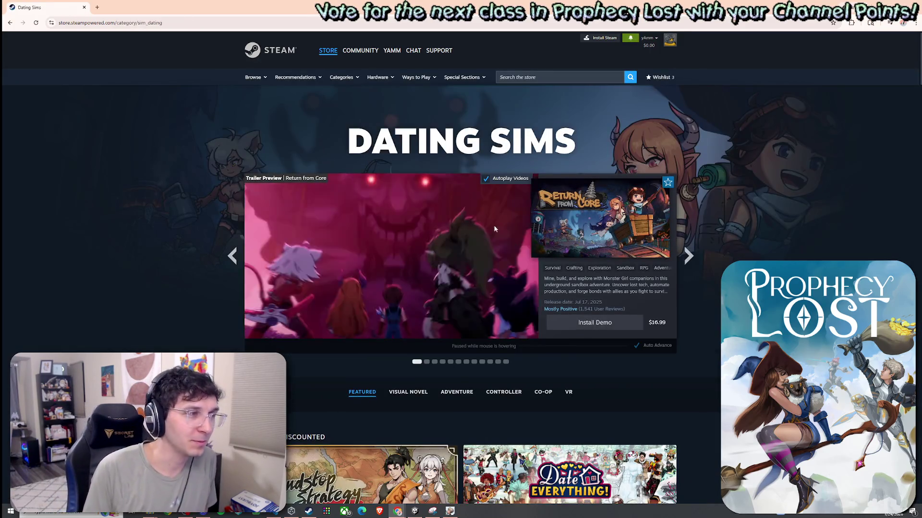
pyautogui.scroll(-2, 480, 203)
pyautogui.scroll(-1, 610, 327)
pyautogui.moveTo(596, 314)
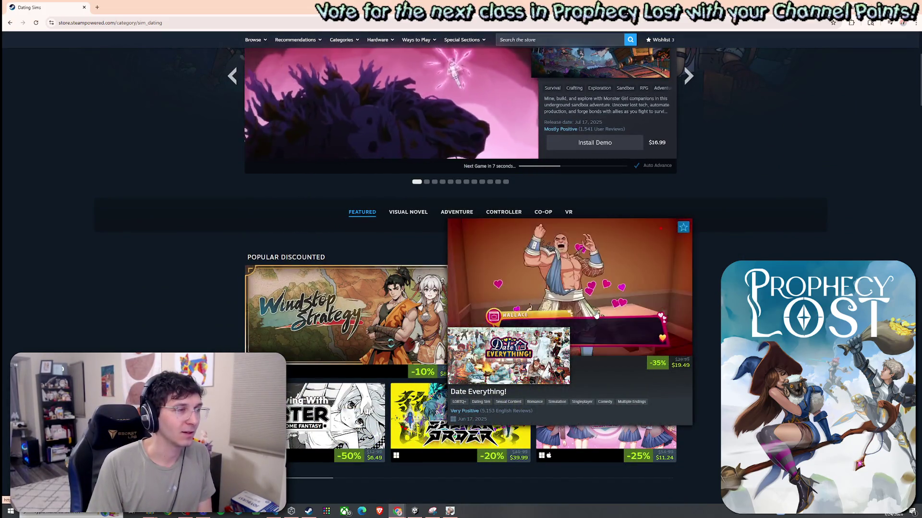
pyautogui.click(596, 314)
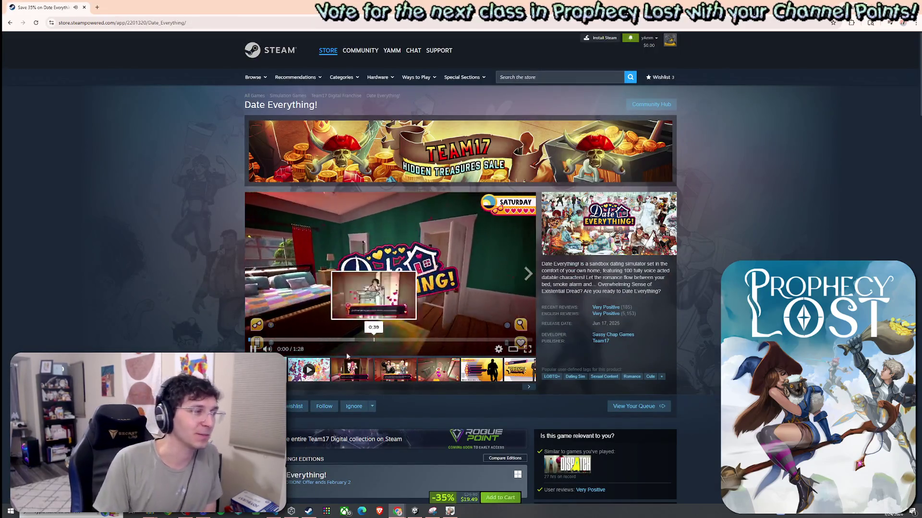
# Step: Watch the Date Everything! trailer full screen, then exit full screen
pyautogui.click(516, 352)
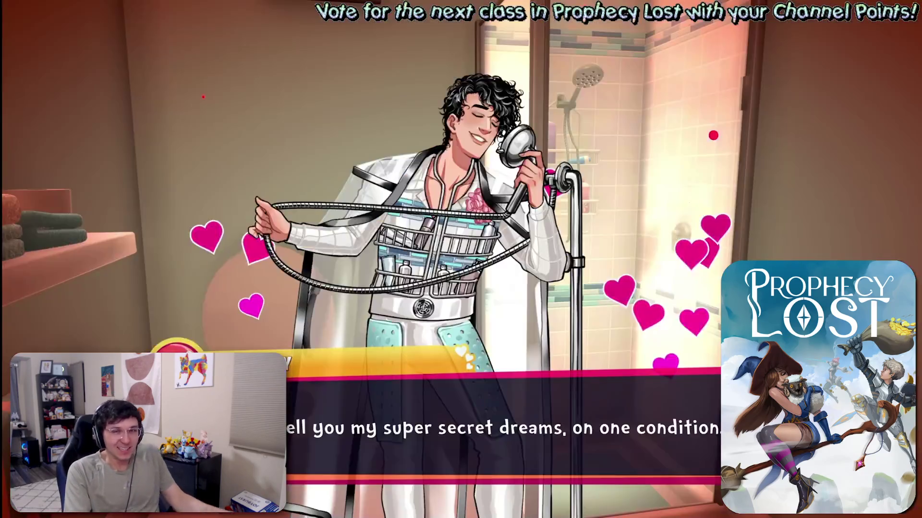
pyautogui.press('Escape')
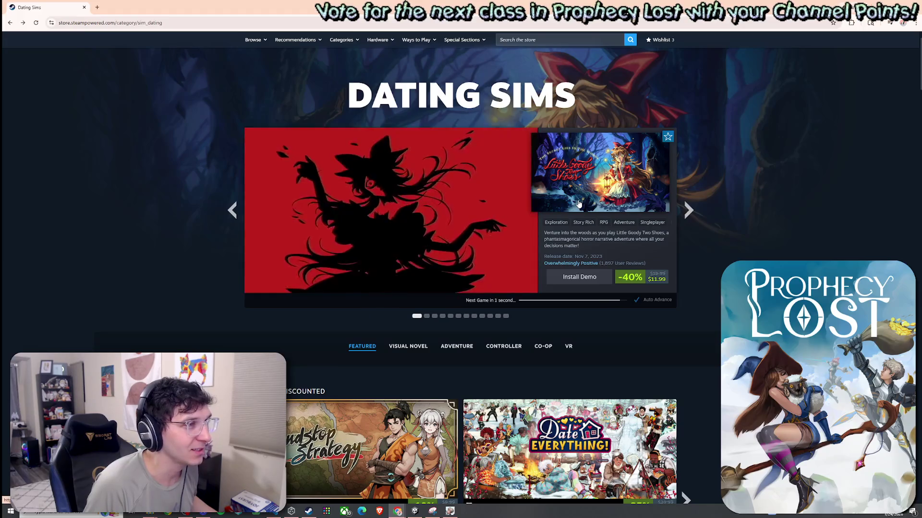
# Step: Cycle the Dating Sims carousel past Shuten Order and open Doki Doki Literature Club Plus
pyautogui.click(688, 210)
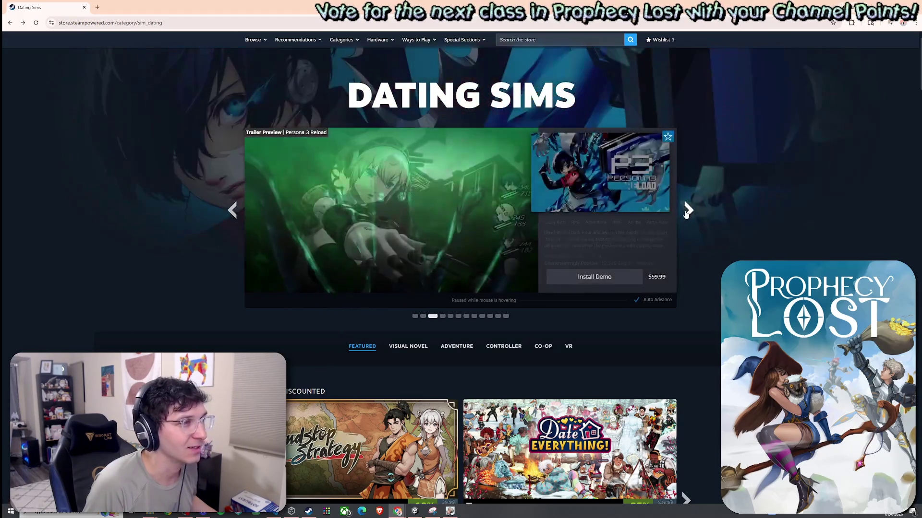
pyautogui.click(686, 211)
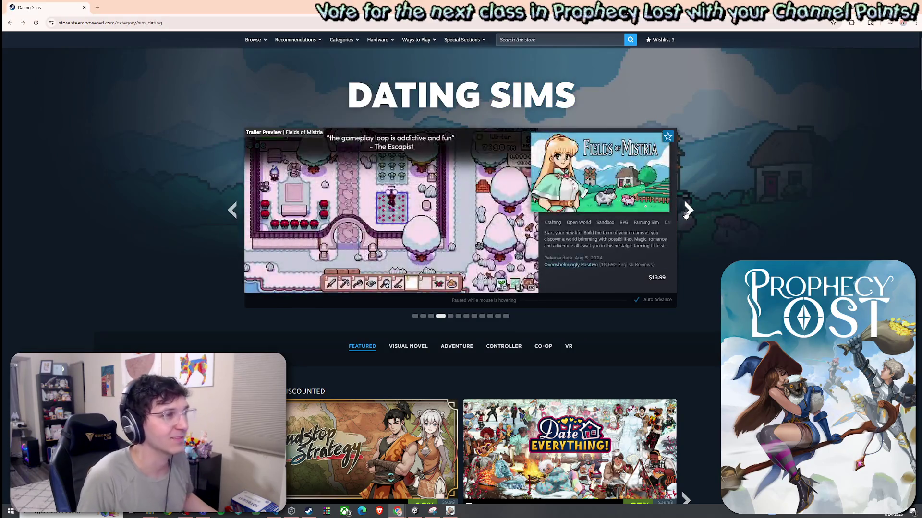
pyautogui.click(688, 211)
pyautogui.click(687, 210)
pyautogui.click(687, 210)
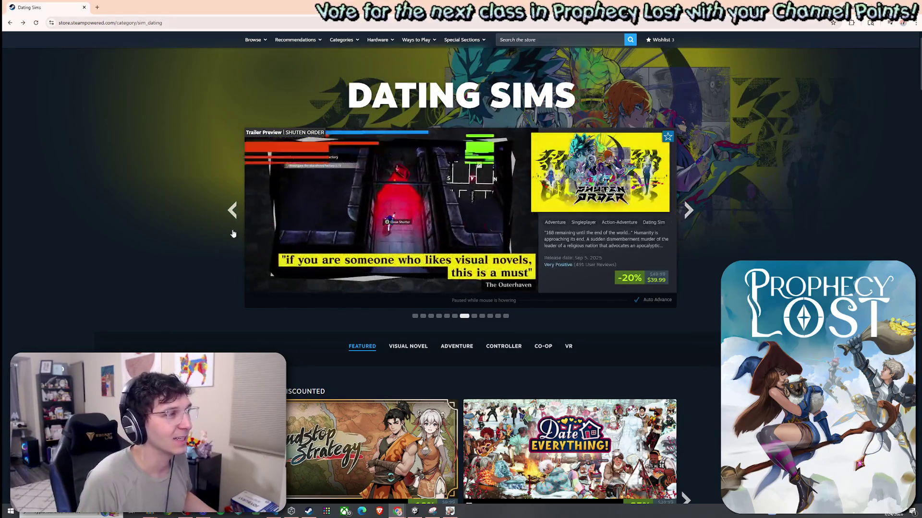
pyautogui.click(233, 211)
pyautogui.click(595, 201)
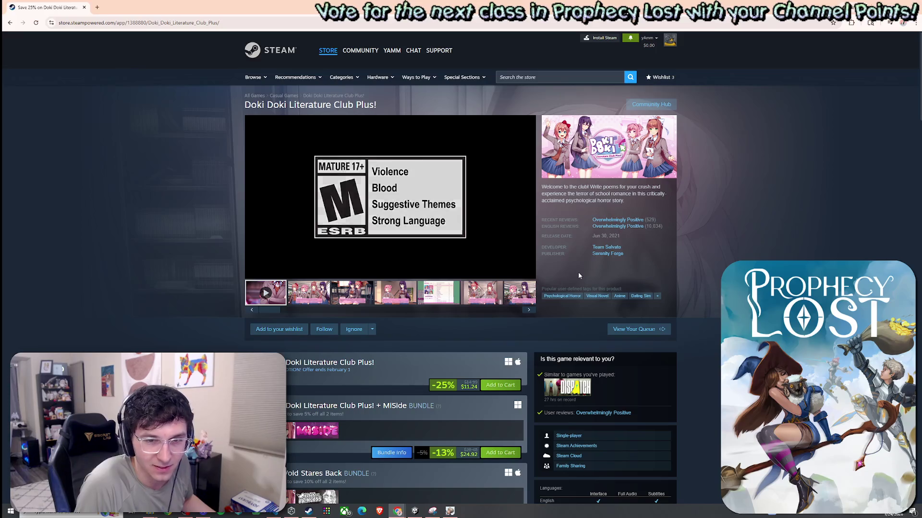
# Step: Scroll through the Doki Doki Literature Club Plus description, briefly selecting passages of text
pyautogui.moveTo(285, 275)
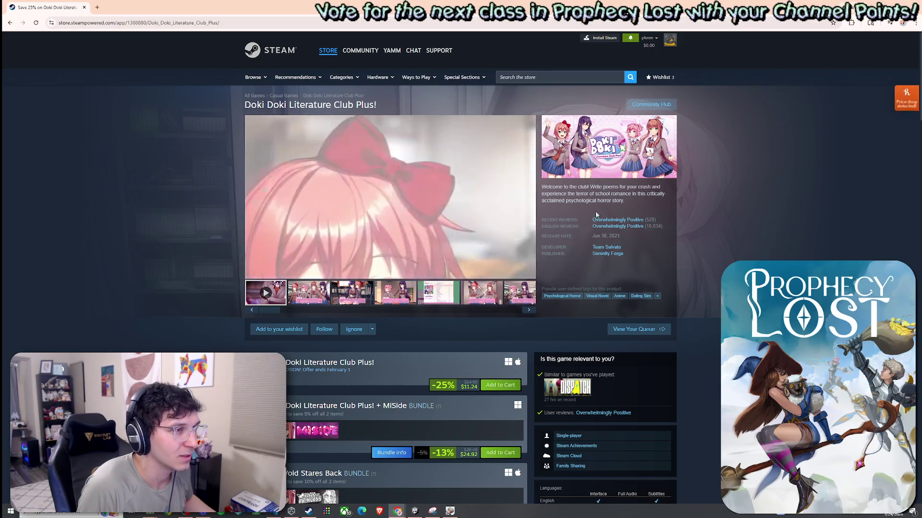
pyautogui.moveTo(253, 272)
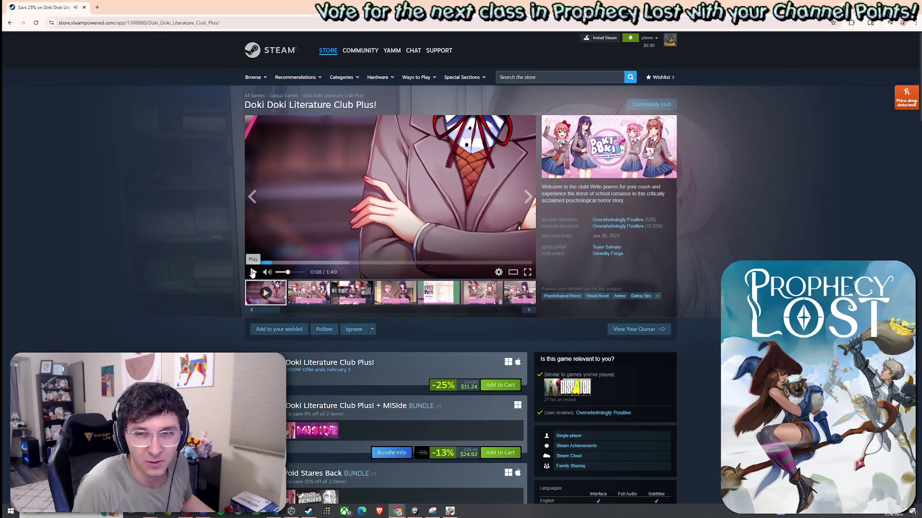
pyautogui.scroll(-15, 588, 225)
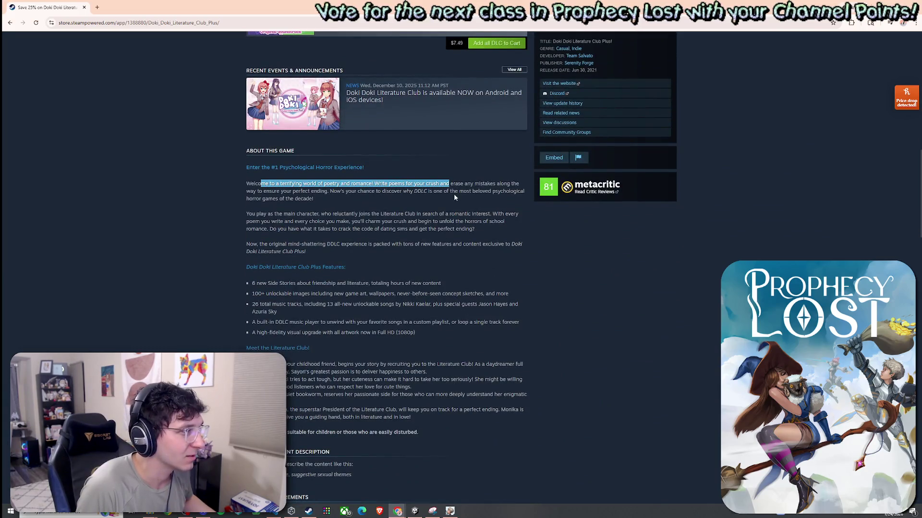
pyautogui.click(427, 198)
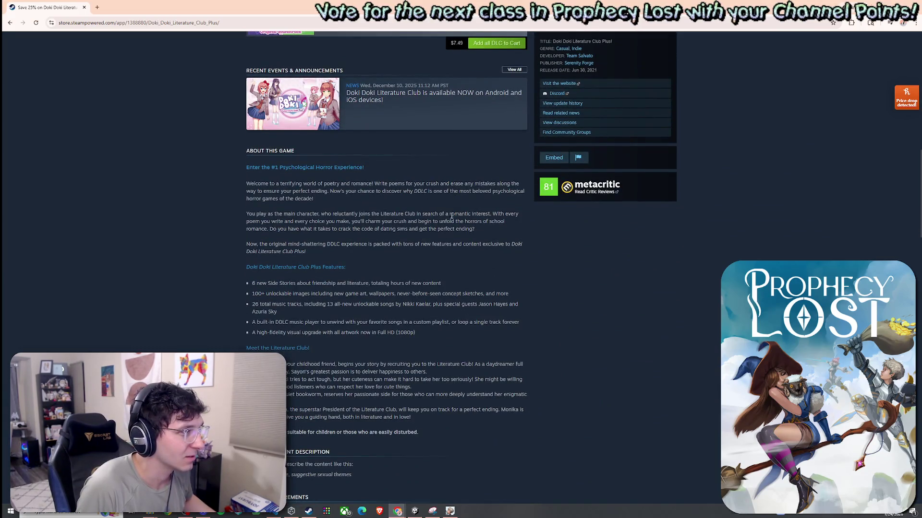
pyautogui.moveTo(251, 231); pyautogui.dragTo(261, 233)
pyautogui.click(383, 270)
pyautogui.scroll(-2, 373, 294)
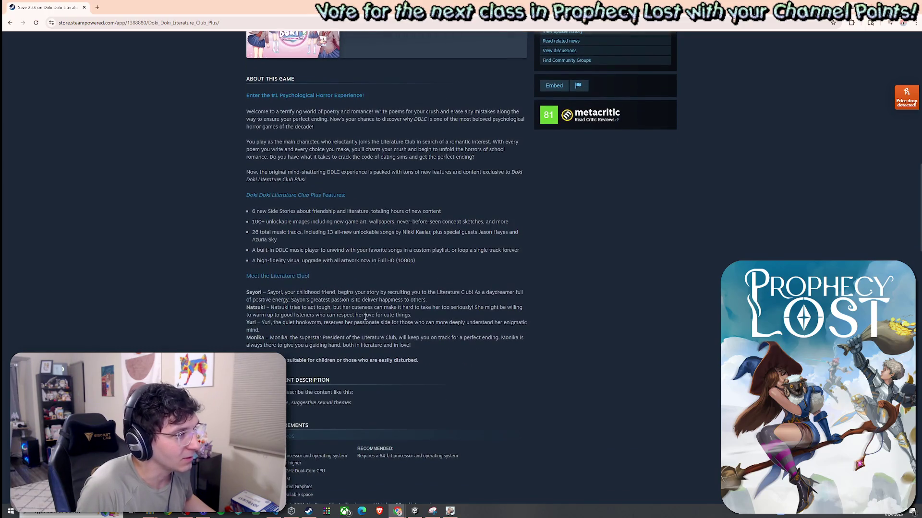
pyautogui.moveTo(423, 325); pyautogui.dragTo(288, 312)
pyautogui.moveTo(383, 337); pyautogui.dragTo(389, 338)
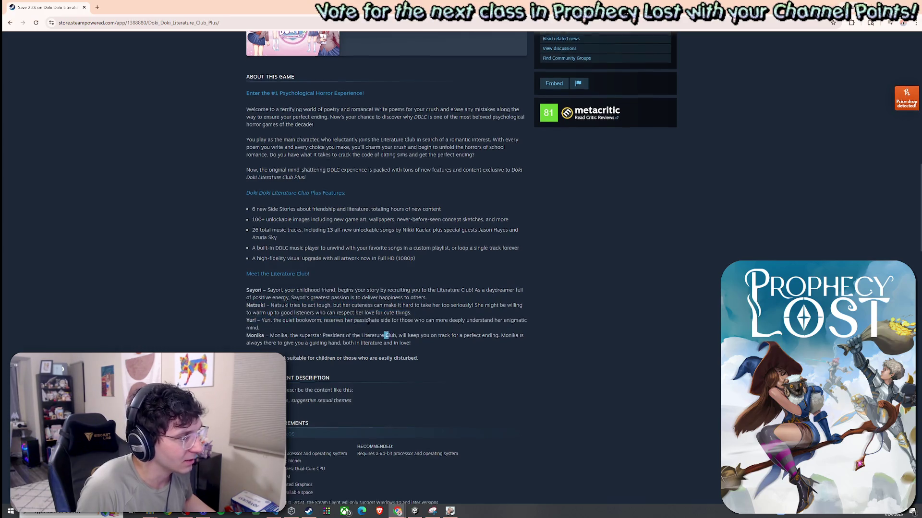
pyautogui.scroll(-3, 330, 277)
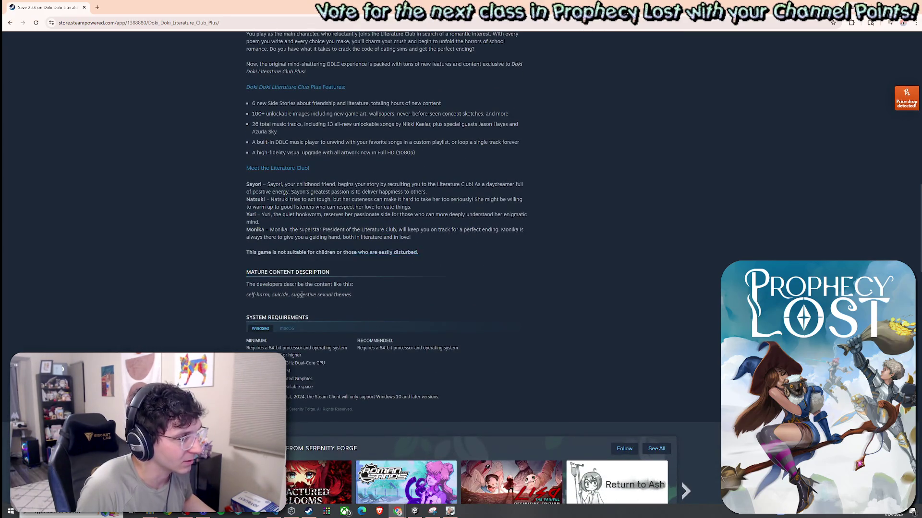
pyautogui.scroll(-4, 304, 295)
pyautogui.scroll(20, 412, 298)
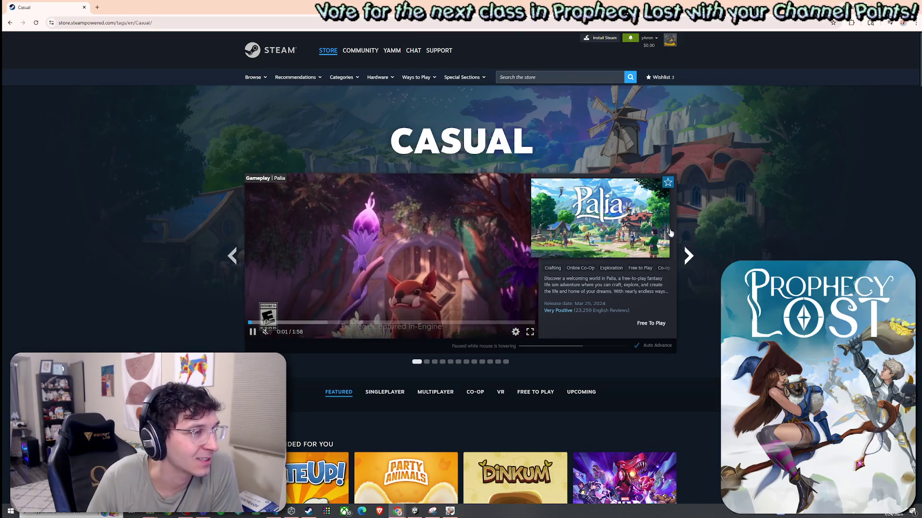
# Step: Go to the Dating Sims category and step through its featured games to Fields of Mistria
pyautogui.click(344, 79)
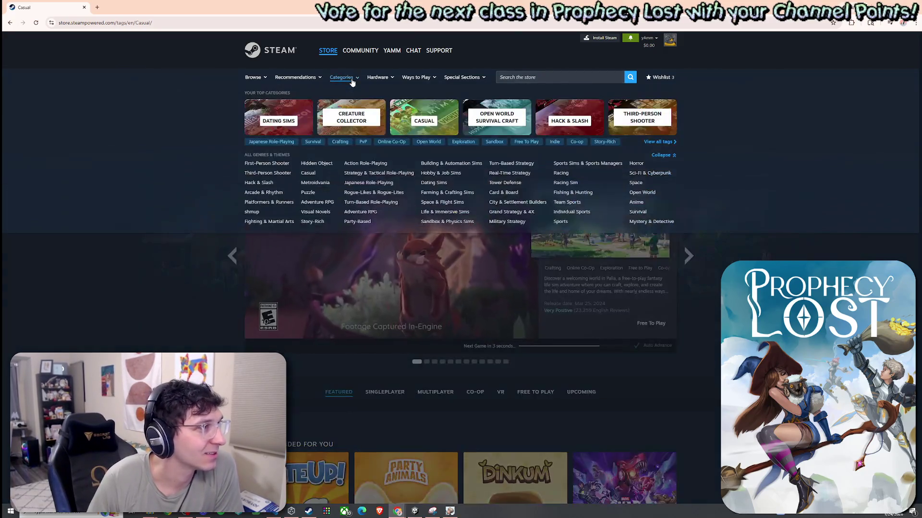
pyautogui.click(434, 184)
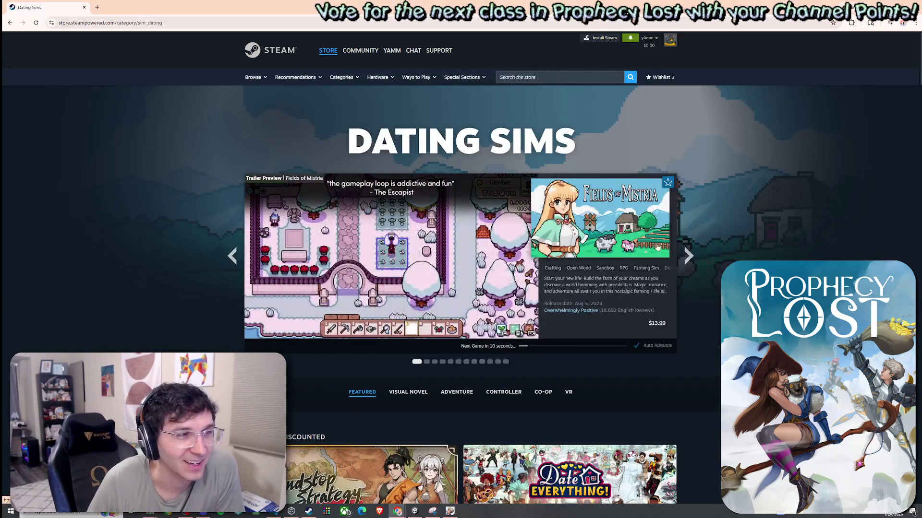
pyautogui.click(688, 256)
pyautogui.click(688, 257)
pyautogui.click(687, 257)
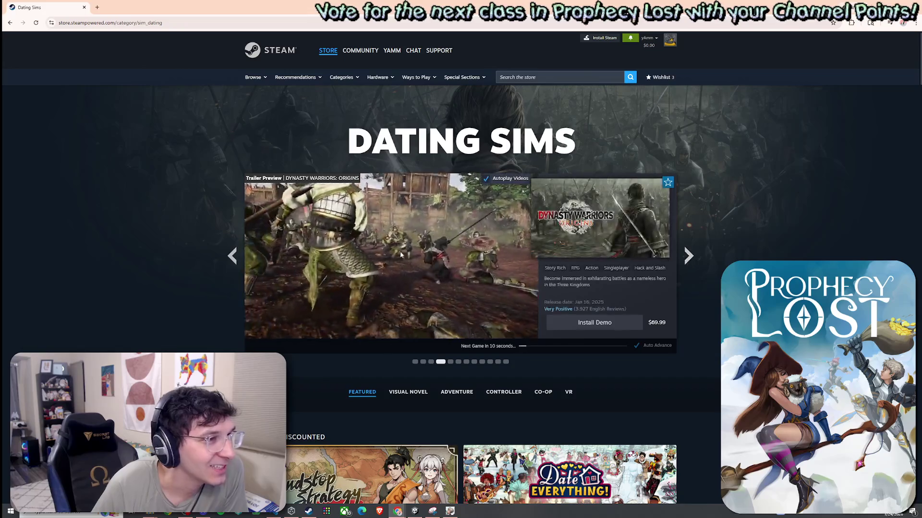
pyautogui.click(233, 259)
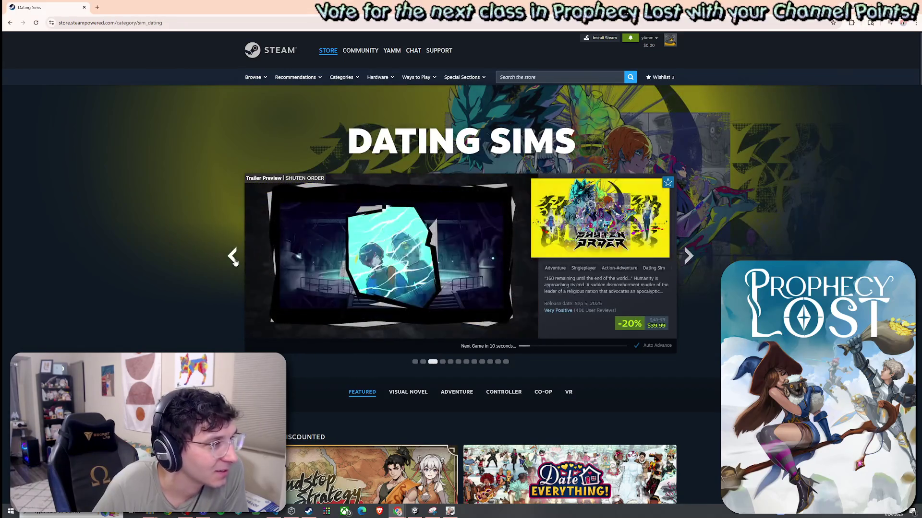
pyautogui.click(235, 259)
pyautogui.click(235, 260)
# Step: Wrap the featured carousel around to Persona 3 Reload and open its store page
pyautogui.click(235, 259)
pyautogui.click(235, 260)
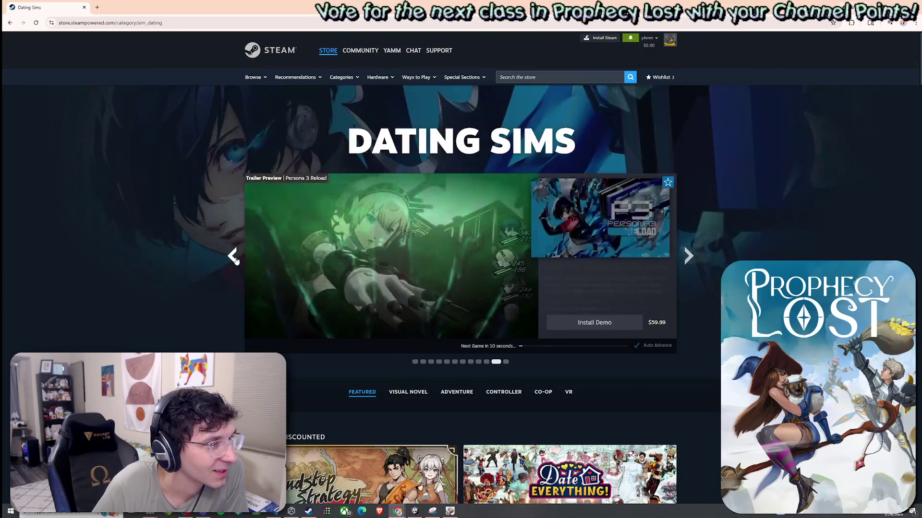
pyautogui.click(235, 260)
pyautogui.click(688, 257)
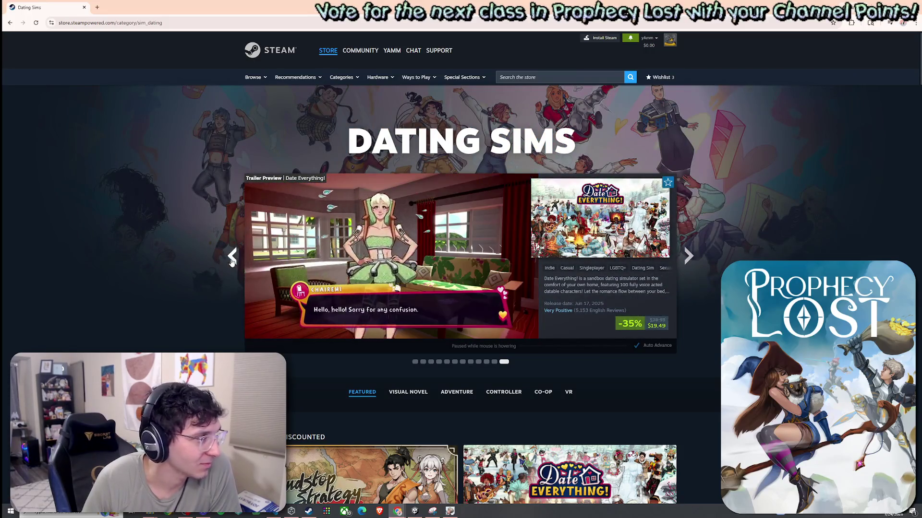
pyautogui.click(232, 256)
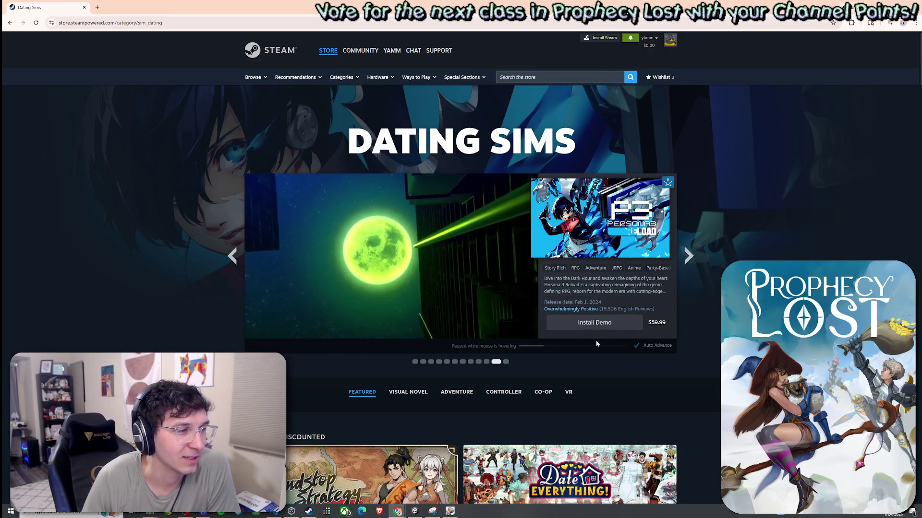
pyautogui.click(588, 280)
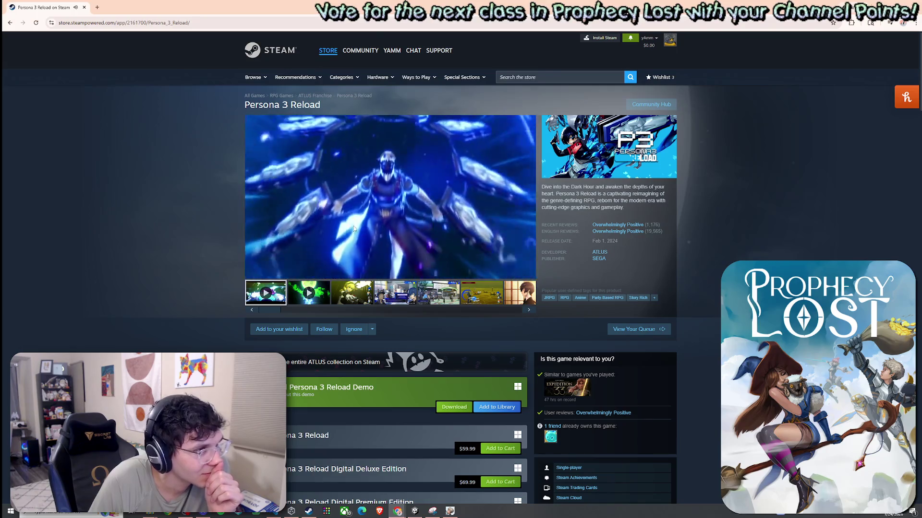
# Step: Pause and resume the Persona 3 Reload trailer twice
pyautogui.click(252, 274)
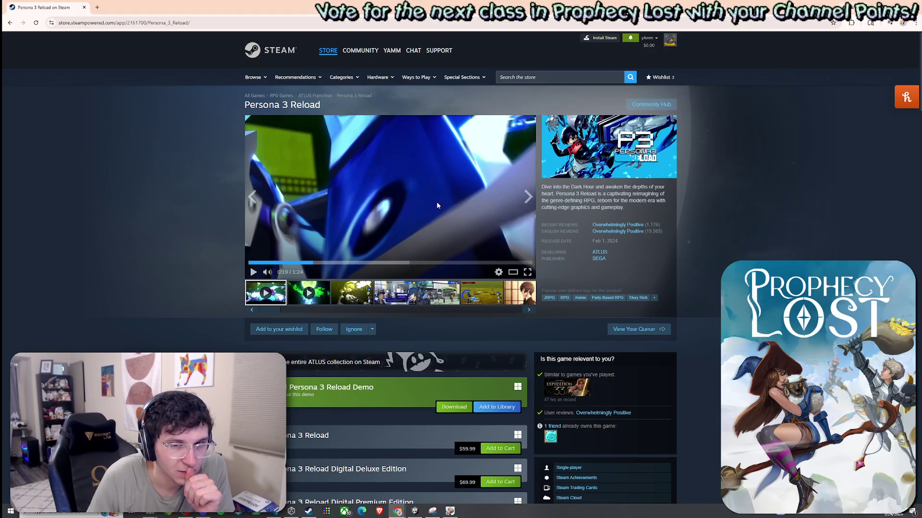
pyautogui.click(254, 273)
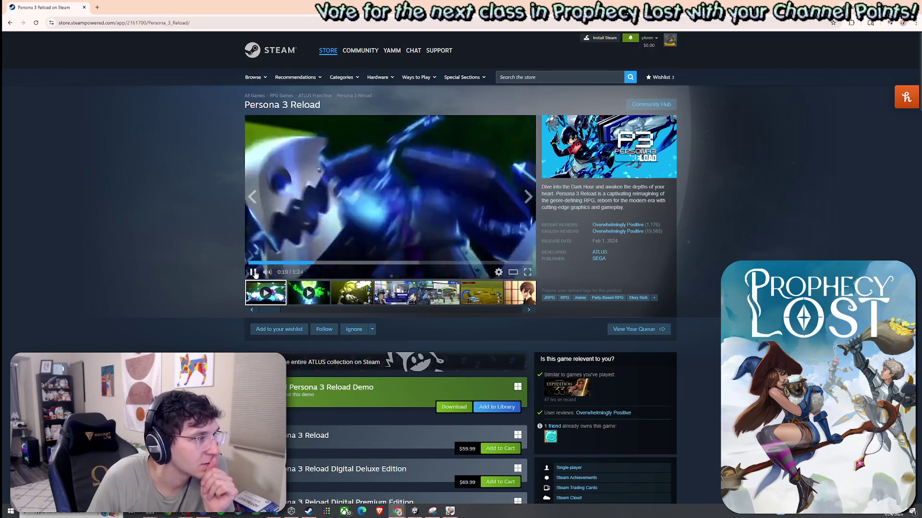
pyautogui.click(253, 272)
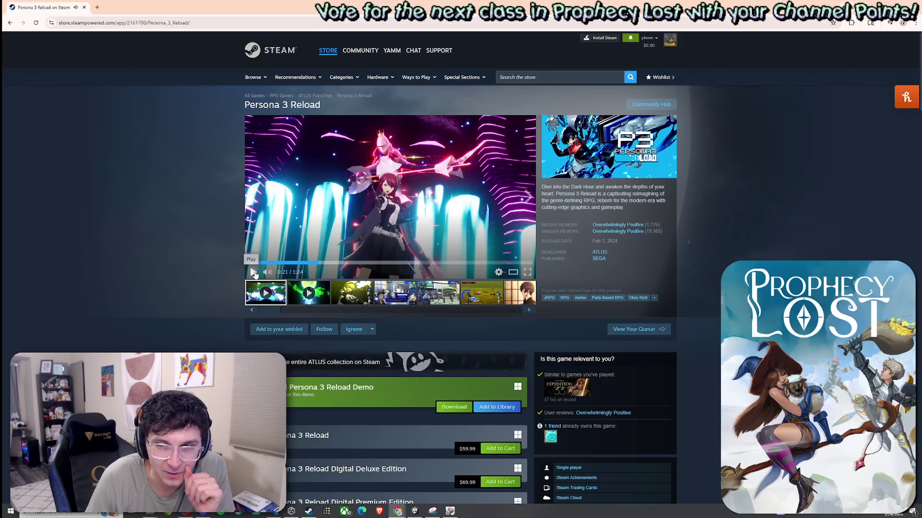
pyautogui.click(254, 272)
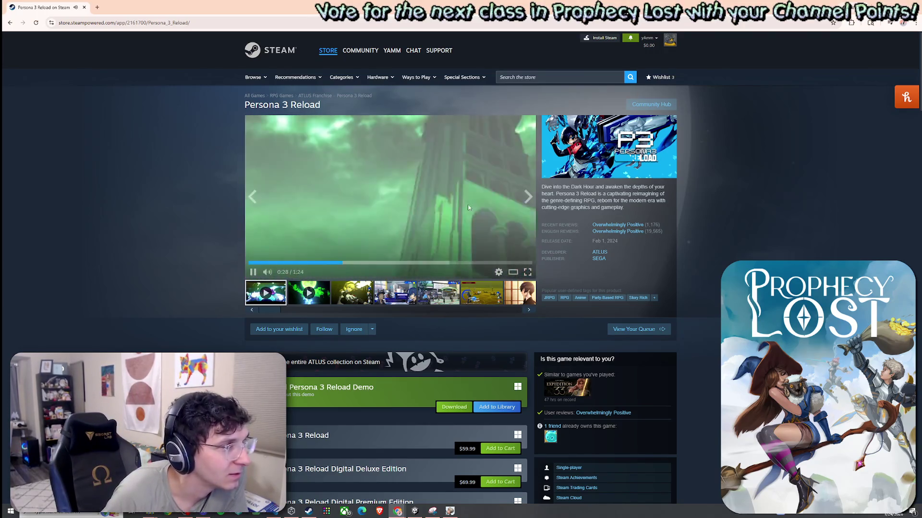
# Step: Expand About This Game, then open the ATLUS developer page's full Persona Series list
pyautogui.scroll(-9, 471, 207)
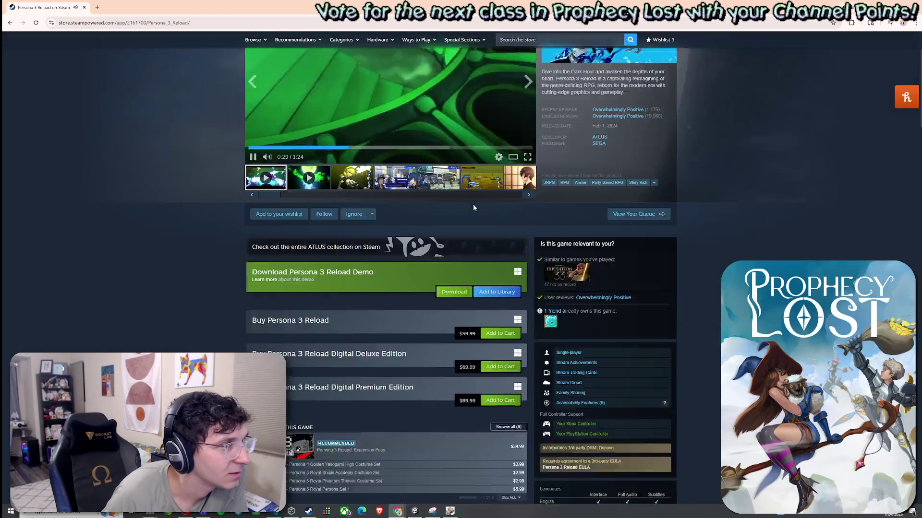
pyautogui.scroll(-10, 473, 206)
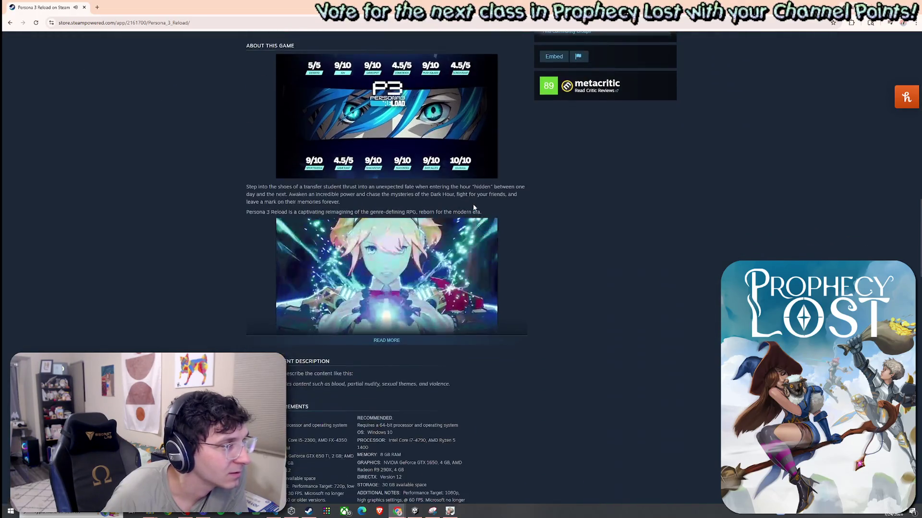
pyautogui.click(426, 342)
pyautogui.scroll(10, 470, 233)
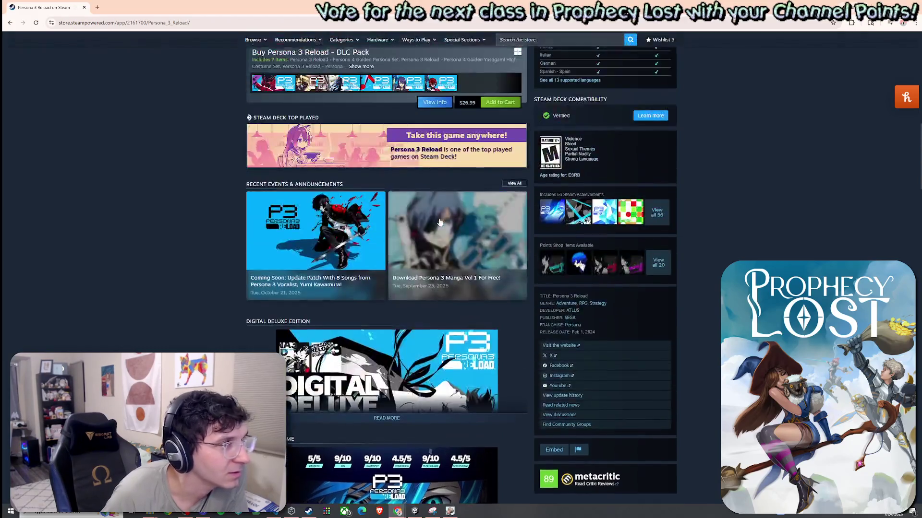
pyautogui.scroll(6, 470, 234)
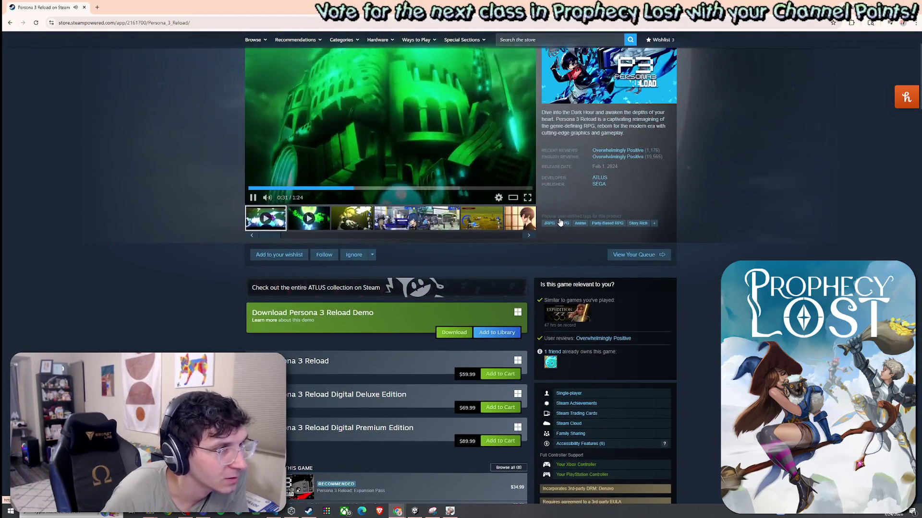
pyautogui.click(598, 178)
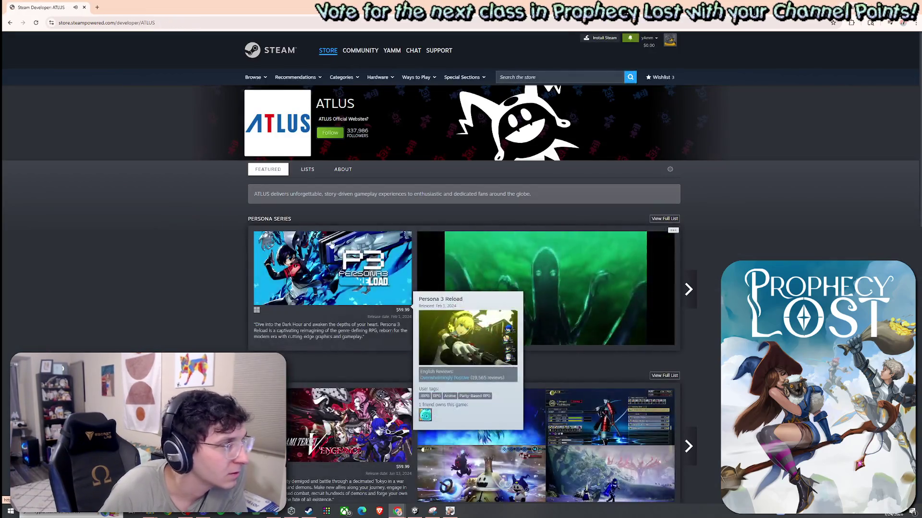
pyautogui.click(315, 223)
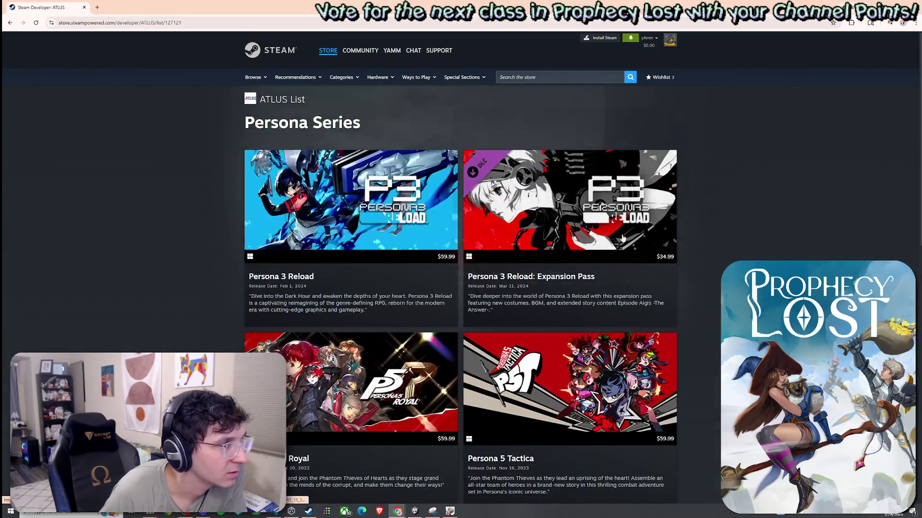
pyautogui.scroll(-3, 729, 254)
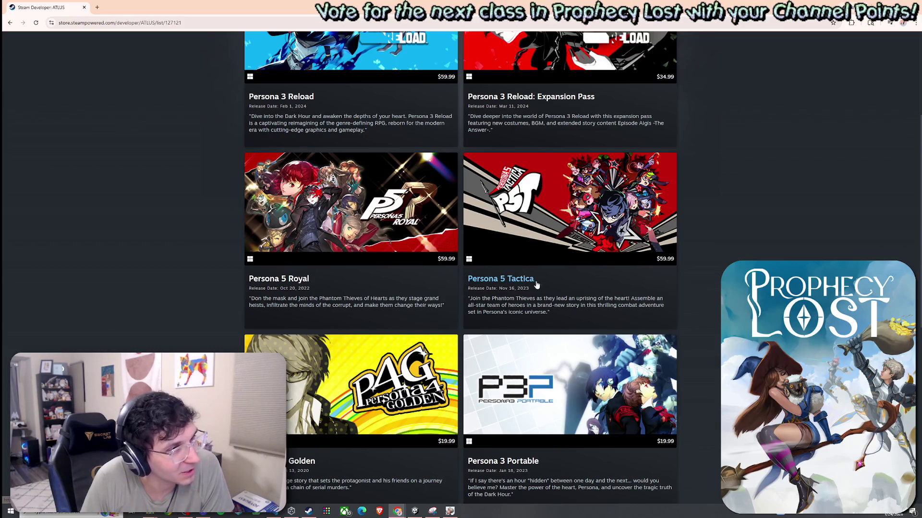
pyautogui.moveTo(465, 238)
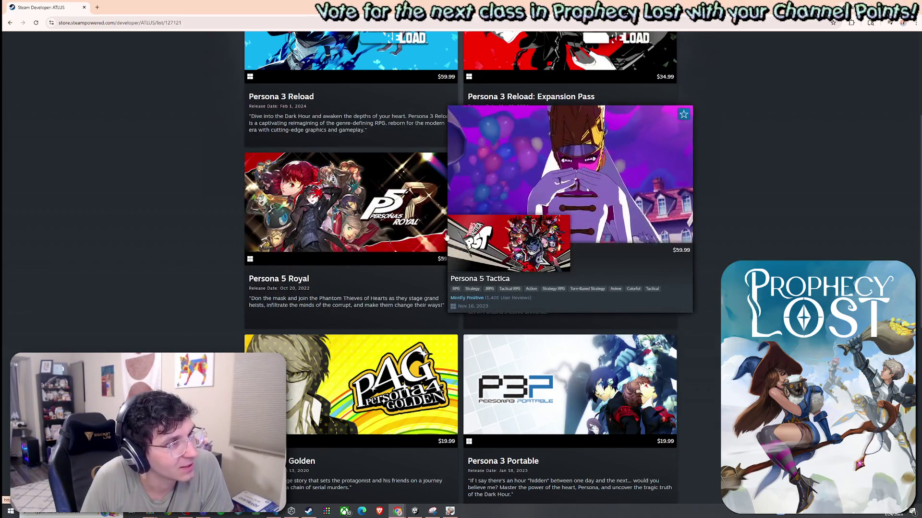
pyautogui.scroll(-3, 518, 250)
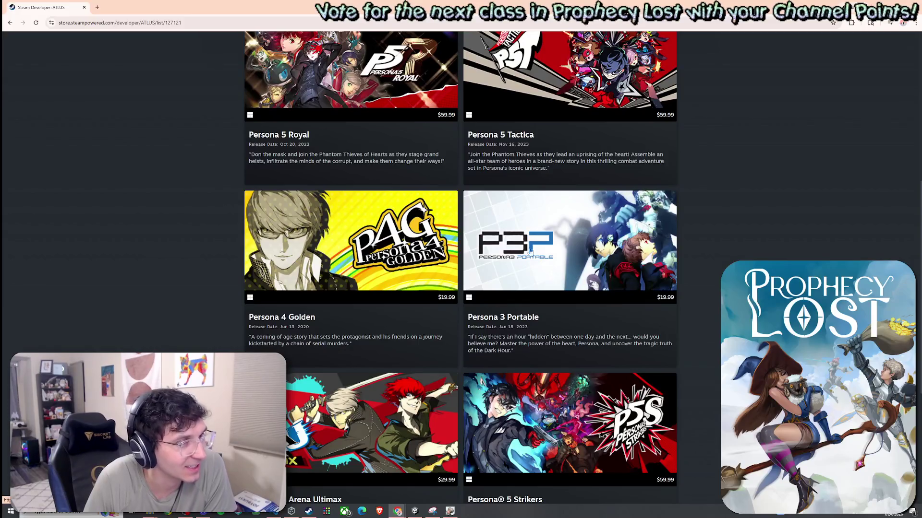
pyautogui.moveTo(365, 298)
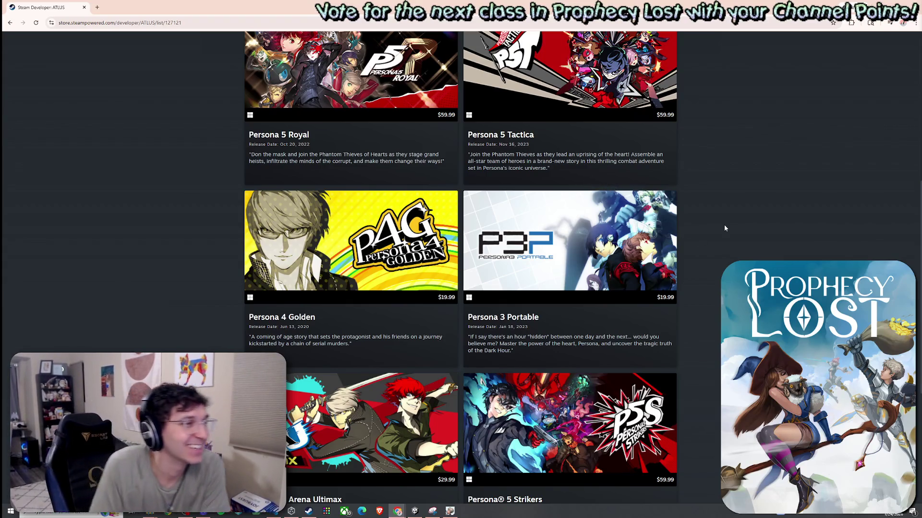
pyautogui.moveTo(527, 295)
pyautogui.scroll(-1, 527, 295)
pyautogui.scroll(-2, 526, 295)
pyautogui.scroll(-2, 378, 324)
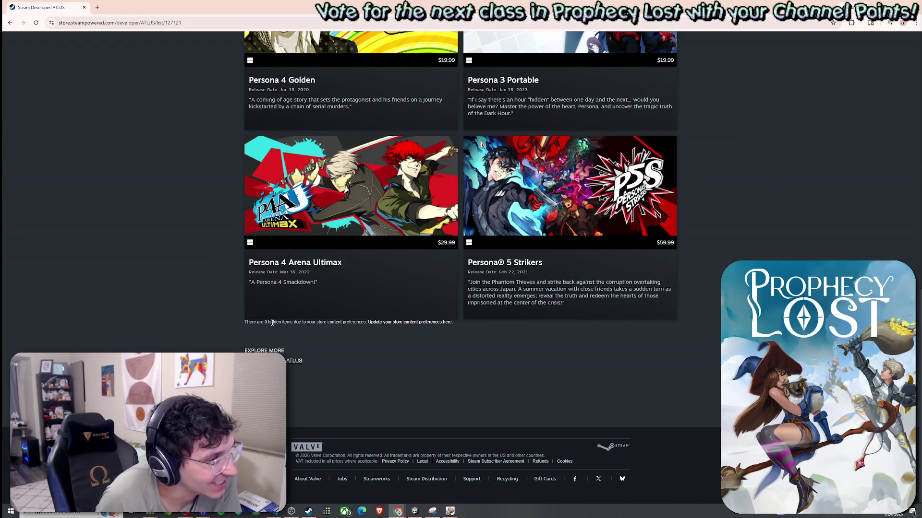
pyautogui.scroll(3, 342, 314)
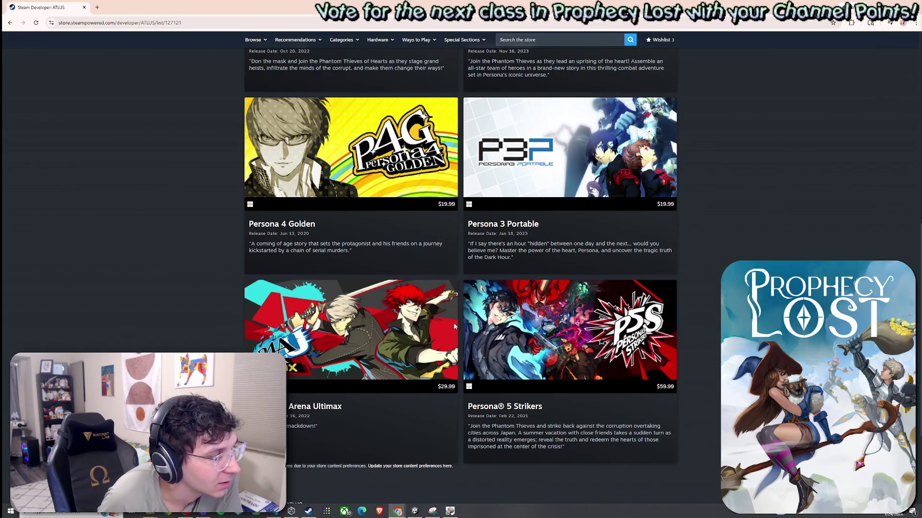
pyautogui.scroll(2, 454, 327)
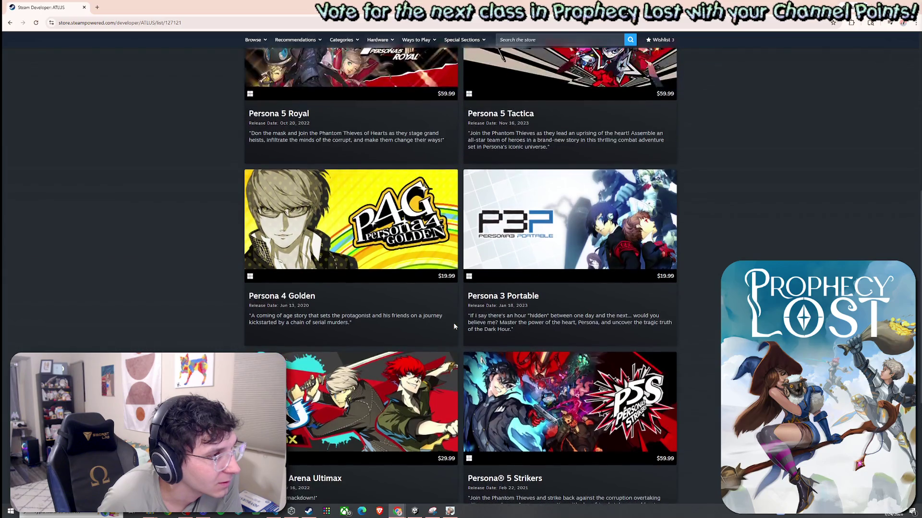
pyautogui.scroll(7, 454, 326)
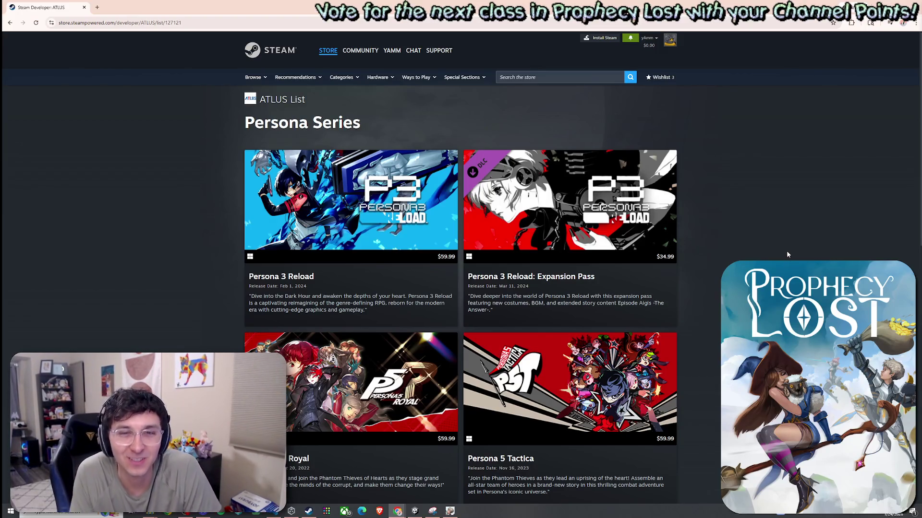
pyautogui.moveTo(495, 191)
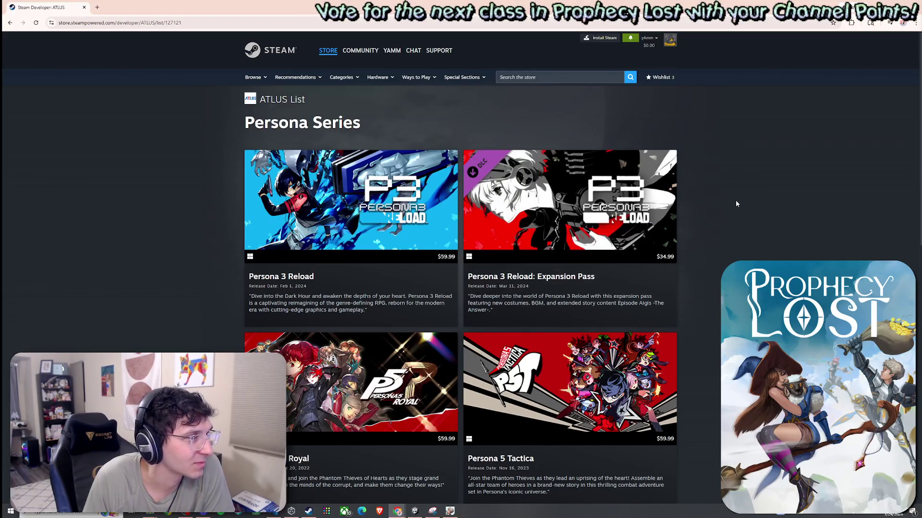
pyautogui.scroll(-3, 736, 201)
pyautogui.moveTo(363, 67)
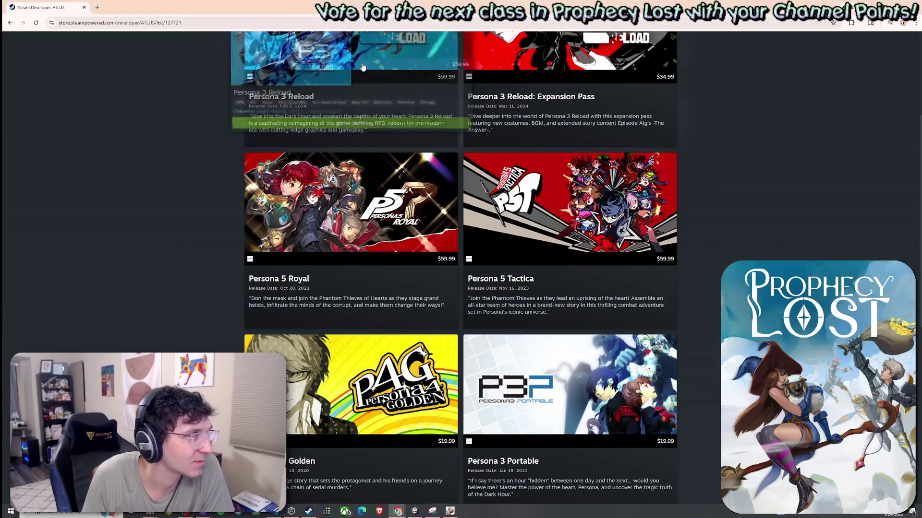
pyautogui.moveTo(411, 181)
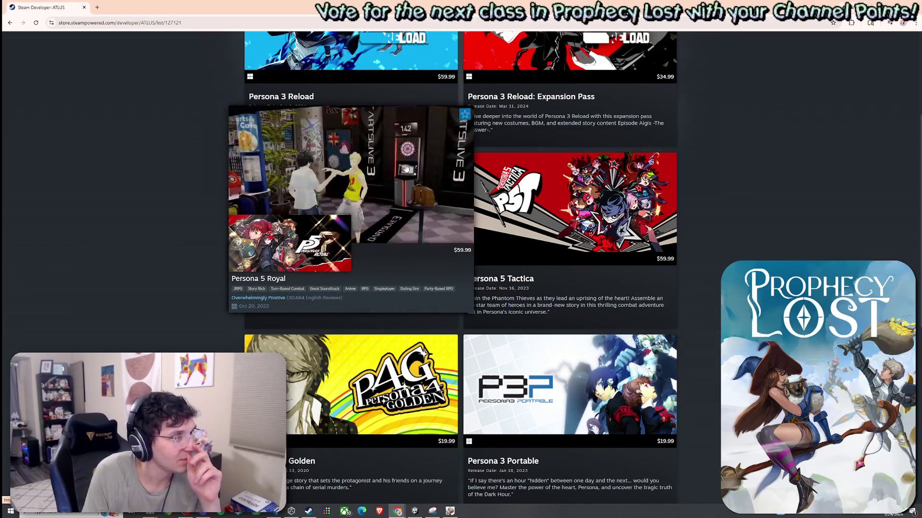
pyautogui.scroll(3, 411, 181)
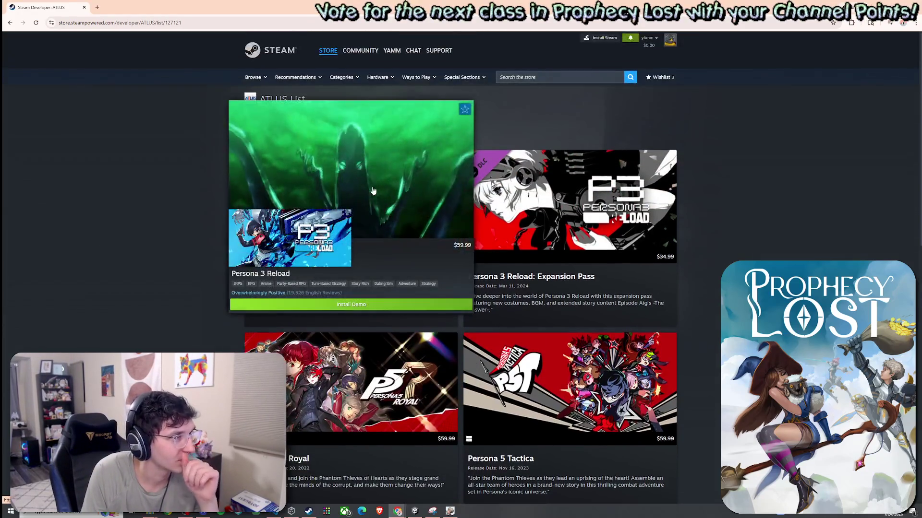
pyautogui.click(377, 192)
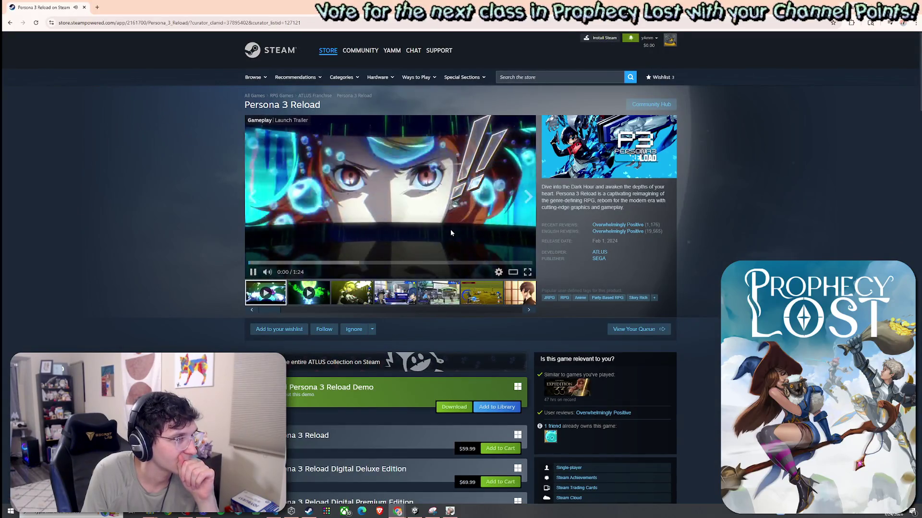
# Step: Pause the Persona 3 Reload 1:24 launch trailer at 0:01
pyautogui.click(253, 272)
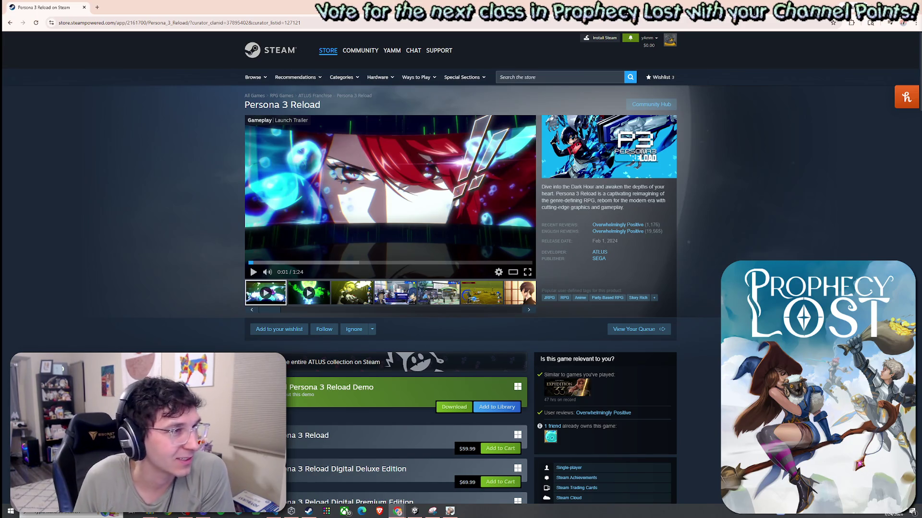
# Step: Search the Steam store for 'metaphor' and pick Metaphor: ReFantazio from the suggestions
pyautogui.click(532, 77)
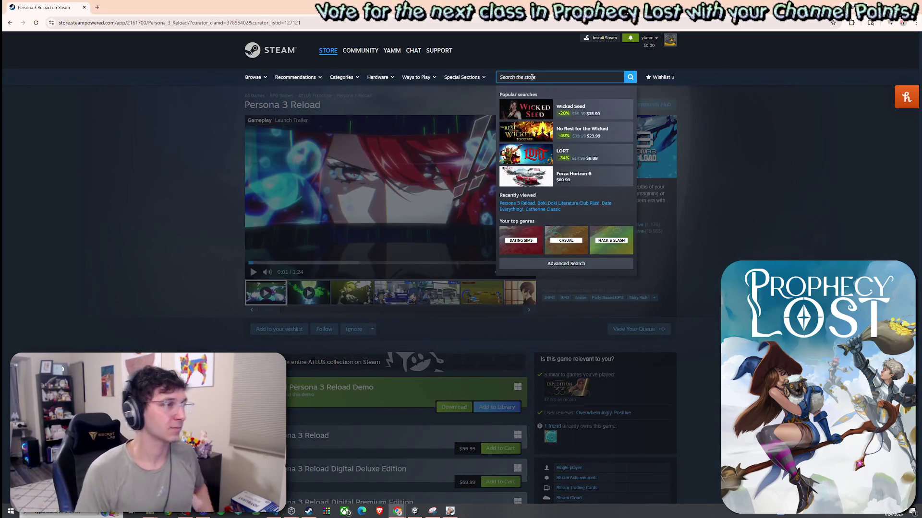
pyautogui.write('met')
pyautogui.press('Escape')
pyautogui.hotkey('ctrl', 'a')
pyautogui.write('m')
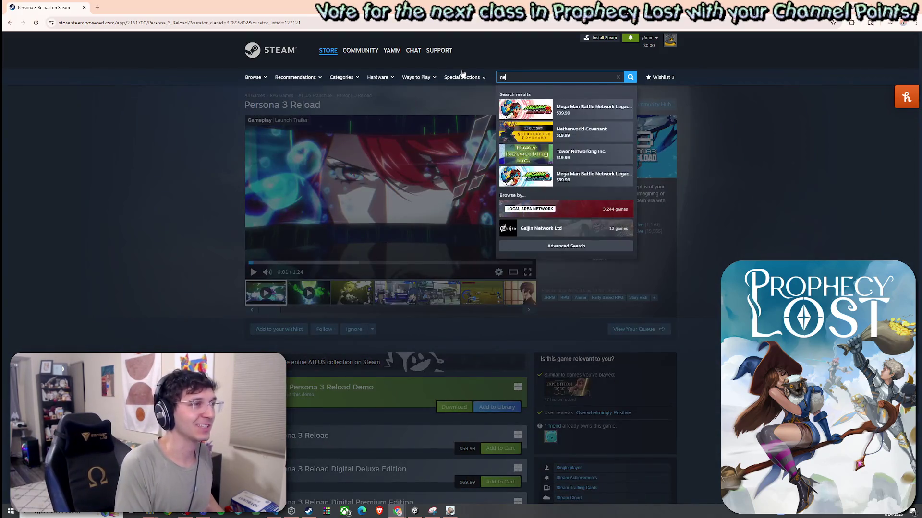
pyautogui.write('etaphor')
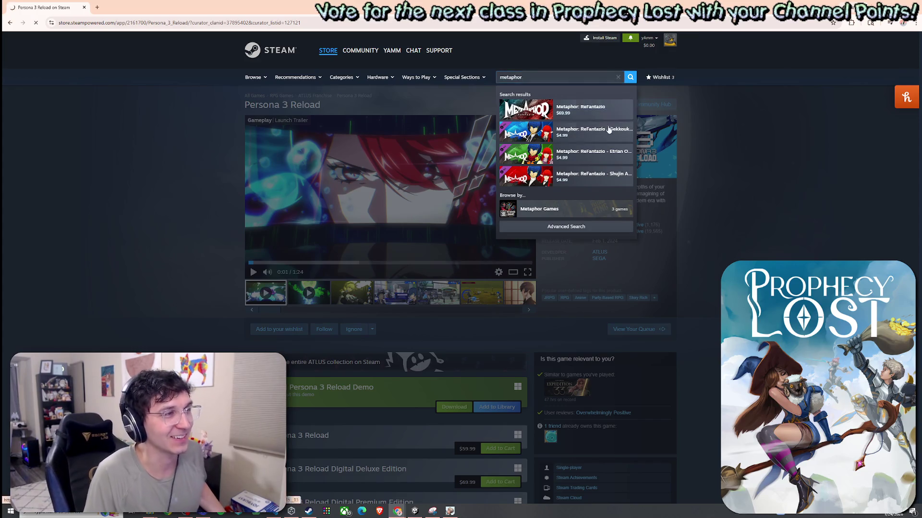
pyautogui.click(580, 110)
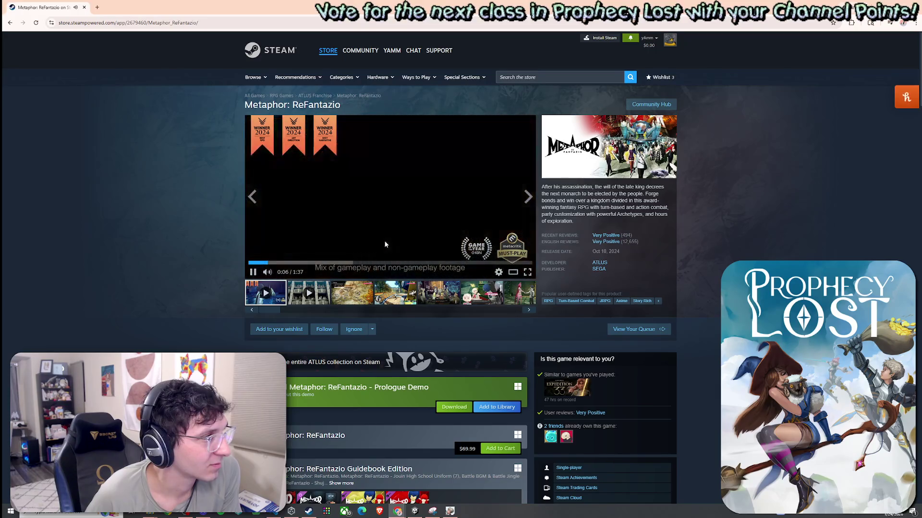
# Step: Expand the 35th Digital Anniversary Edition details and the full About This Game description
pyautogui.scroll(-8, 377, 282)
pyautogui.scroll(-12, 377, 282)
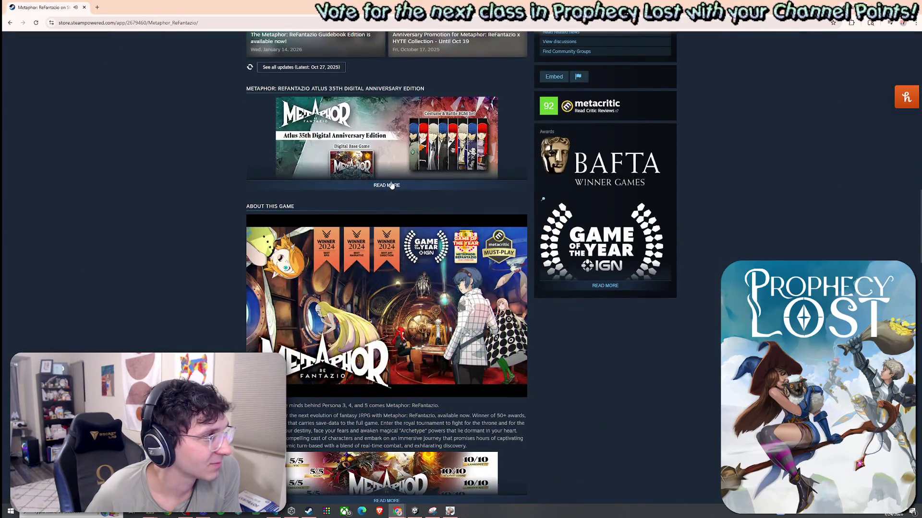
pyautogui.click(392, 186)
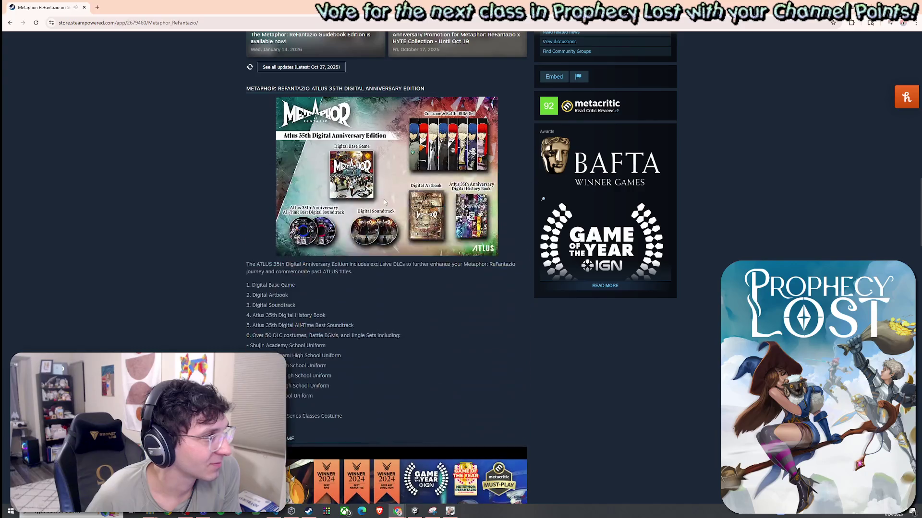
pyautogui.scroll(-12, 352, 179)
pyautogui.click(386, 157)
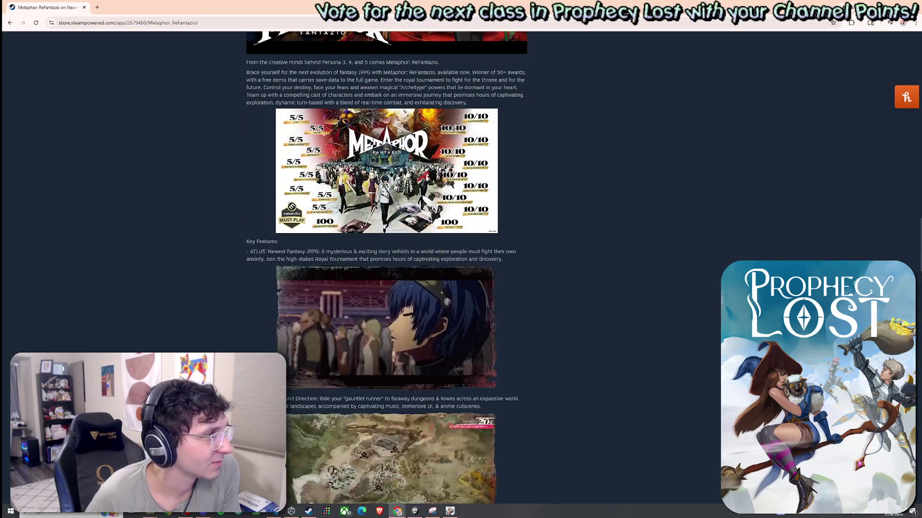
pyautogui.moveTo(314, 252); pyautogui.dragTo(360, 254)
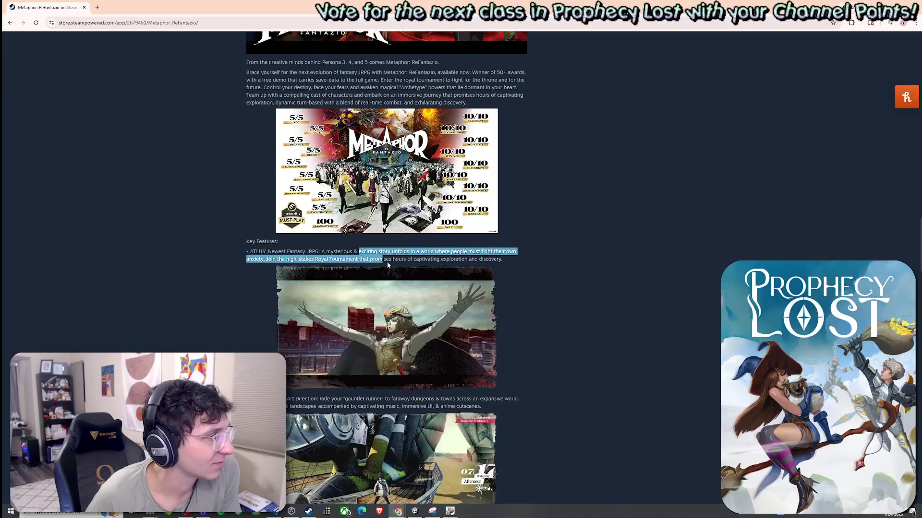
pyautogui.scroll(-3, 371, 258)
pyautogui.click(431, 264)
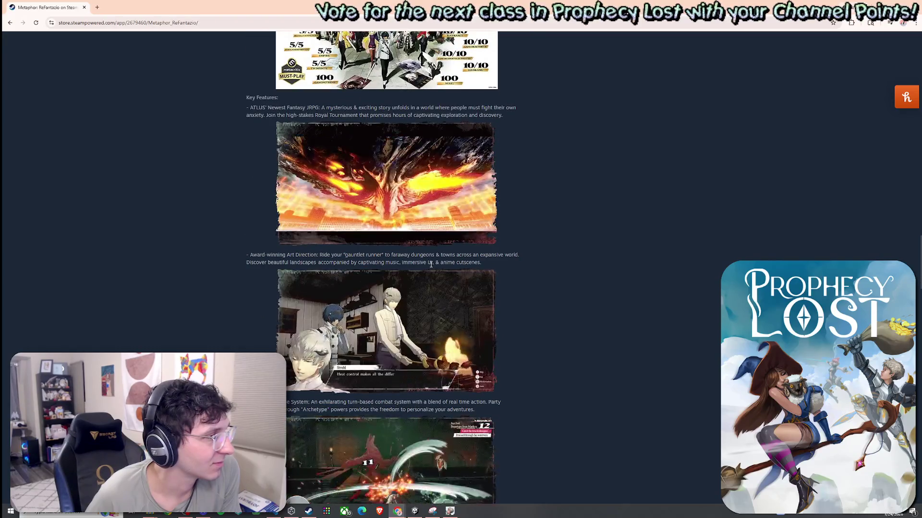
# Step: Read through the Key Features text, highlighting lines including the Battle System section
pyautogui.scroll(-7, 431, 264)
pyautogui.scroll(-1, 320, 230)
pyautogui.scroll(-4, 319, 230)
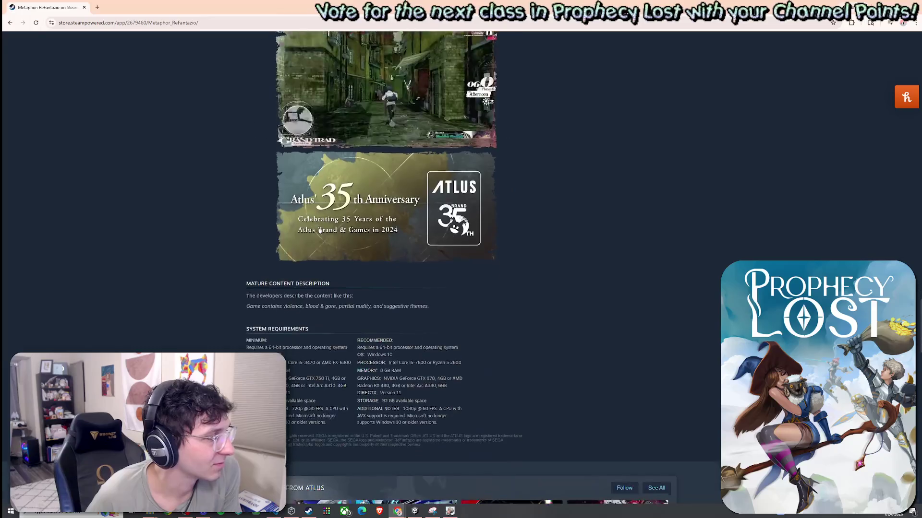
pyautogui.scroll(5, 392, 273)
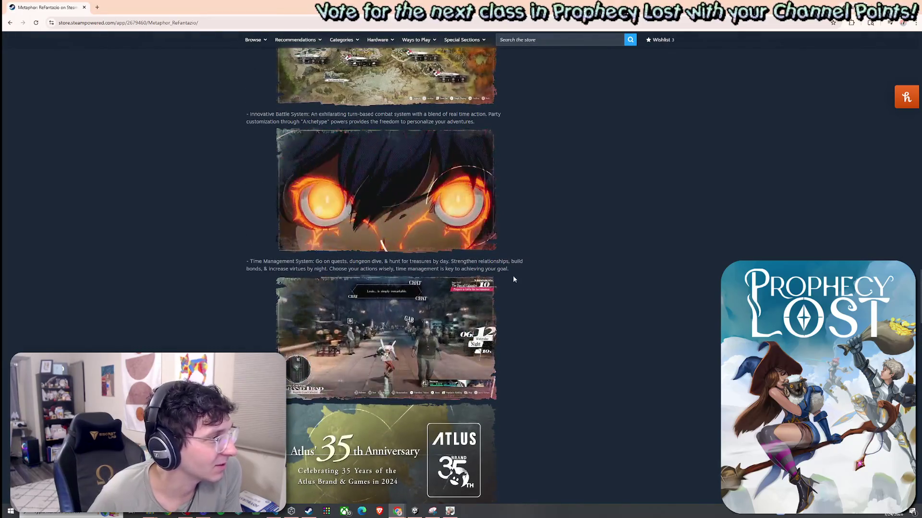
pyautogui.scroll(4, 318, 230)
pyautogui.scroll(1, 318, 230)
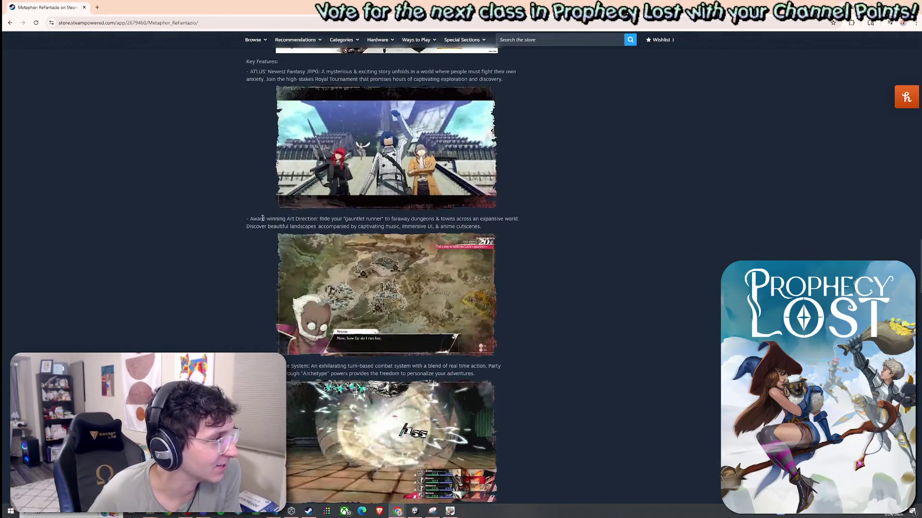
pyautogui.scroll(2, 342, 224)
pyautogui.moveTo(296, 180)
pyautogui.mouseDown()
pyautogui.moveTo(485, 187)
pyautogui.moveTo(472, 189)
pyautogui.mouseUp()
pyautogui.scroll(-4, 472, 189)
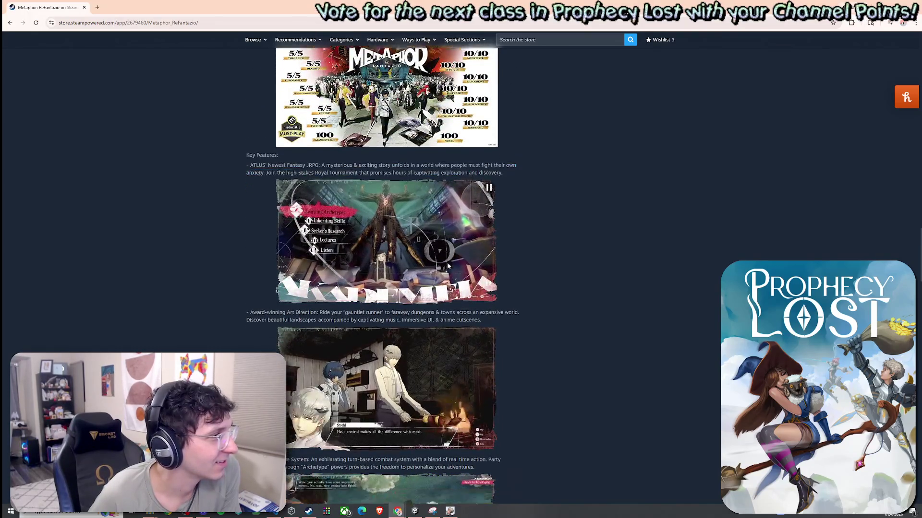
pyautogui.moveTo(325, 154); pyautogui.dragTo(481, 155)
pyautogui.scroll(-2, 365, 272)
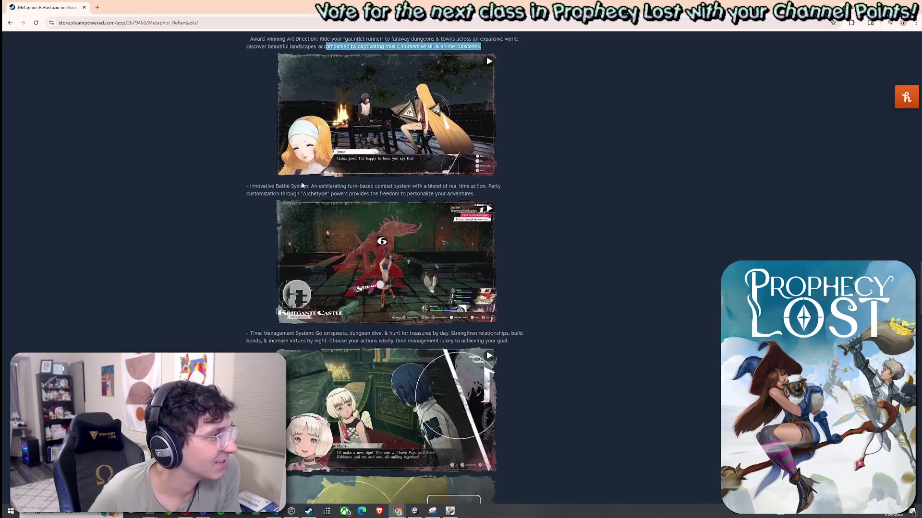
pyautogui.moveTo(246, 185); pyautogui.dragTo(437, 193)
pyautogui.click(338, 237)
# Step: Scroll past System Requirements to the Very Positive Customer Reviews section
pyautogui.scroll(-2, 338, 237)
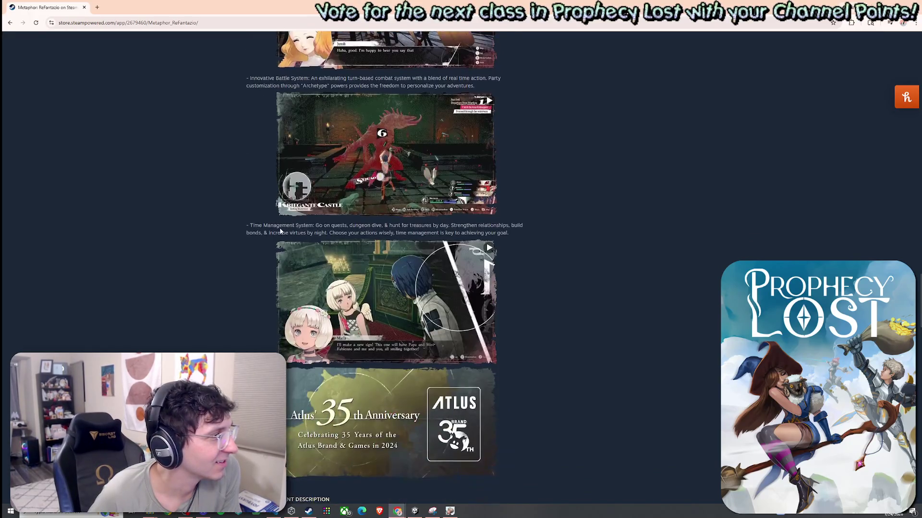
pyautogui.scroll(-1, 338, 237)
pyautogui.scroll(-9, 338, 237)
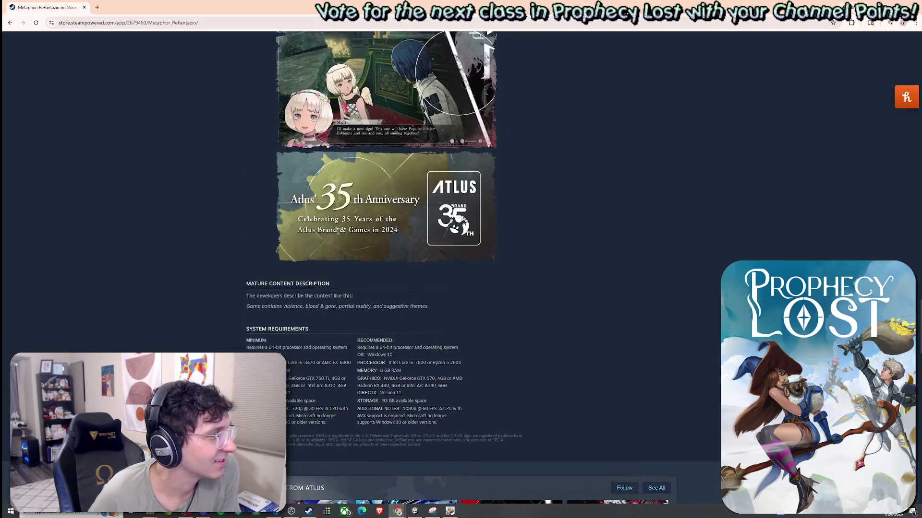
pyautogui.scroll(-7, 338, 235)
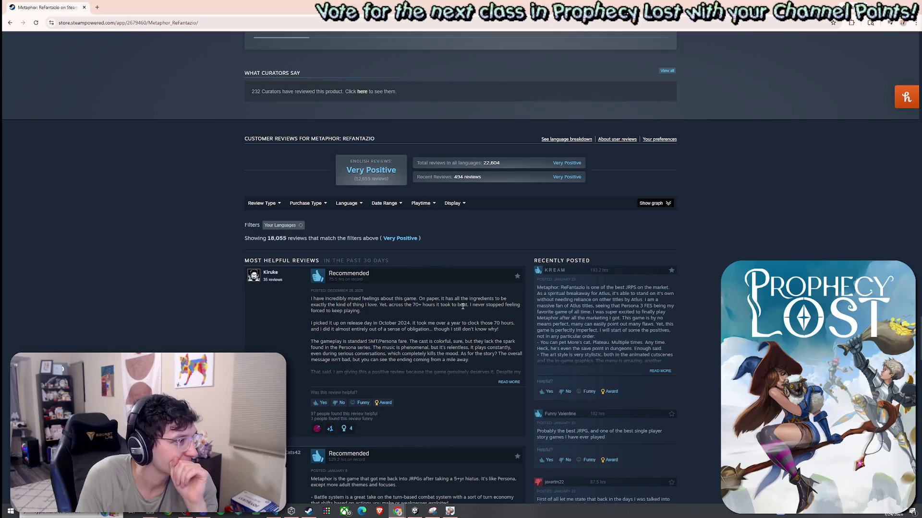
# Step: Skim the first Metaphor: ReFantazio review, scroll back up, and switch to the Steam client store
pyautogui.moveTo(379, 299)
pyautogui.mouseDown()
pyautogui.moveTo(482, 298)
pyautogui.moveTo(352, 311)
pyautogui.moveTo(369, 311)
pyautogui.mouseUp()
pyautogui.click(415, 310)
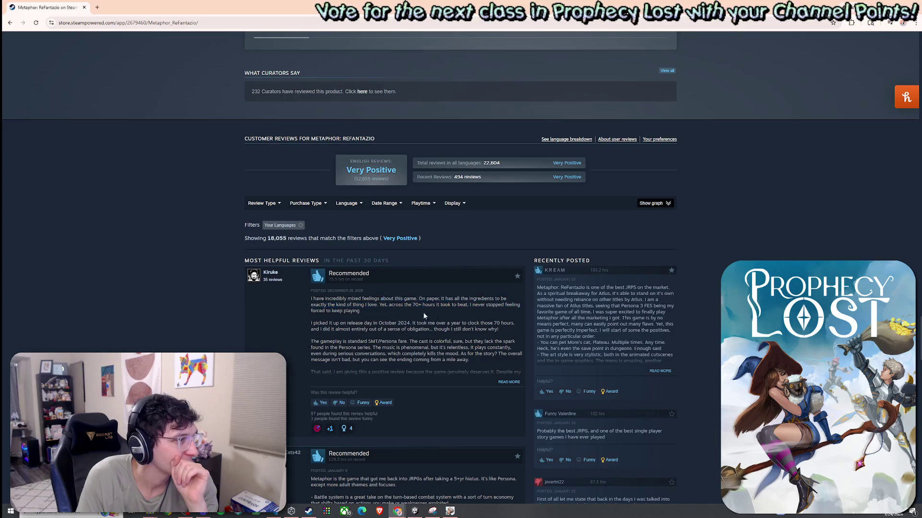
pyautogui.scroll(2, 455, 319)
pyautogui.scroll(3, 456, 322)
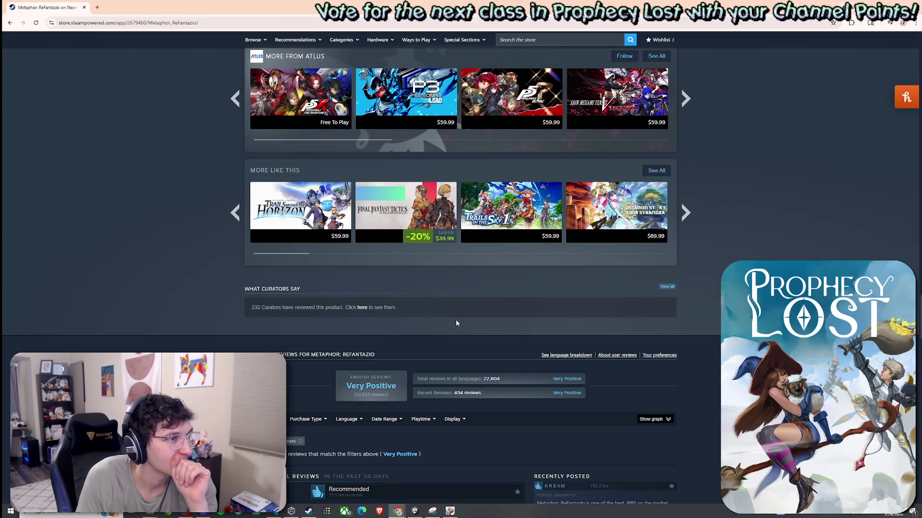
pyautogui.scroll(-2, 456, 323)
pyautogui.scroll(-8, 456, 323)
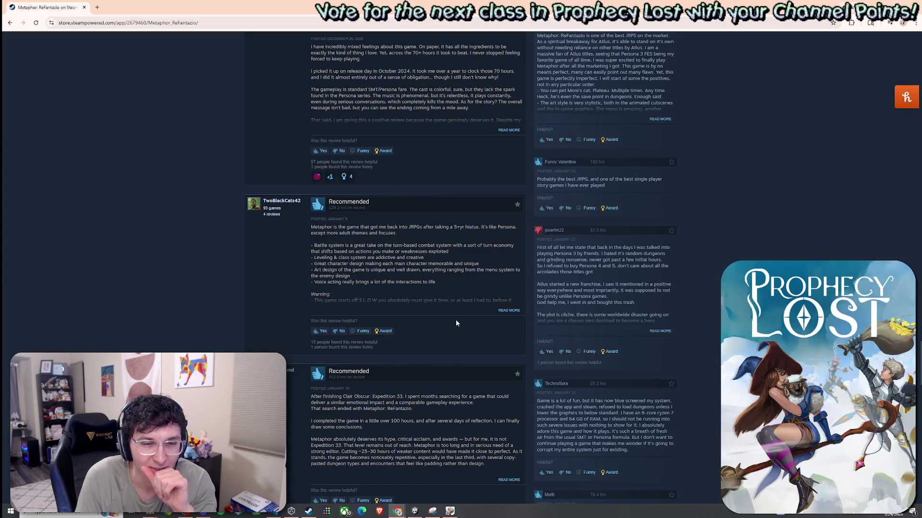
pyautogui.scroll(7, 456, 323)
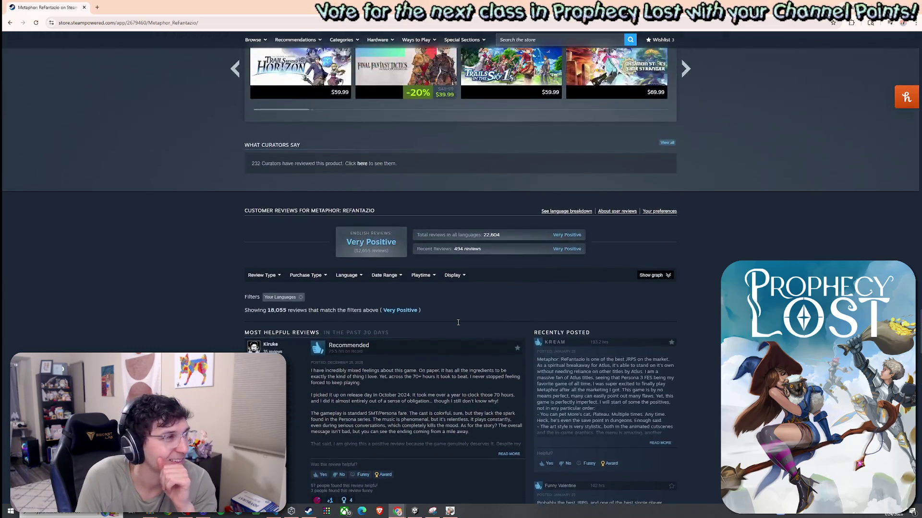
pyautogui.scroll(4, 458, 322)
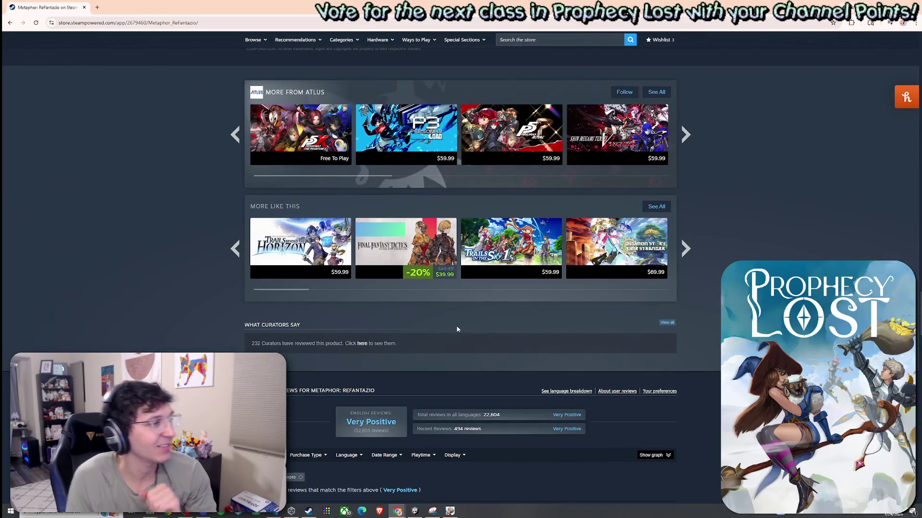
pyautogui.hotkey('alt', 'Tab')
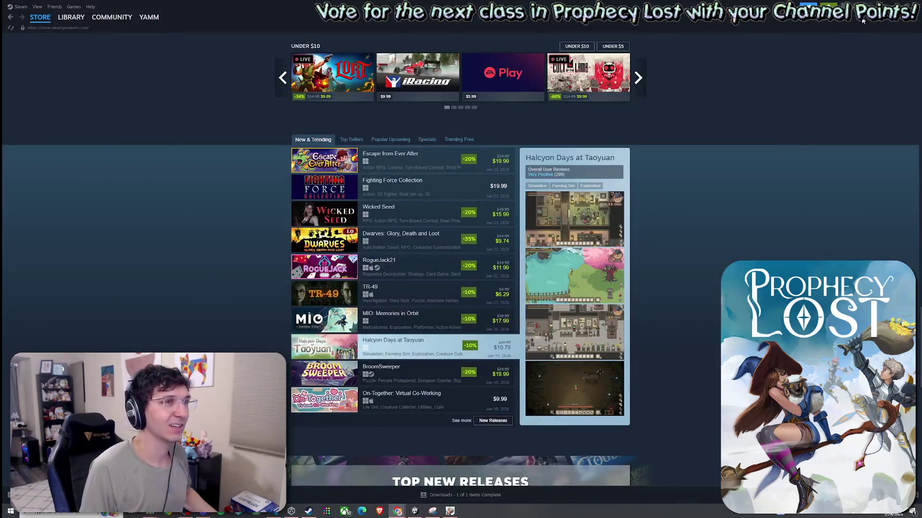
# Step: Check the running Prophecy Lost game in Unity, then return to the Metaphor: ReFantazio page in Chrome
pyautogui.hotkey('alt', 'Tab')
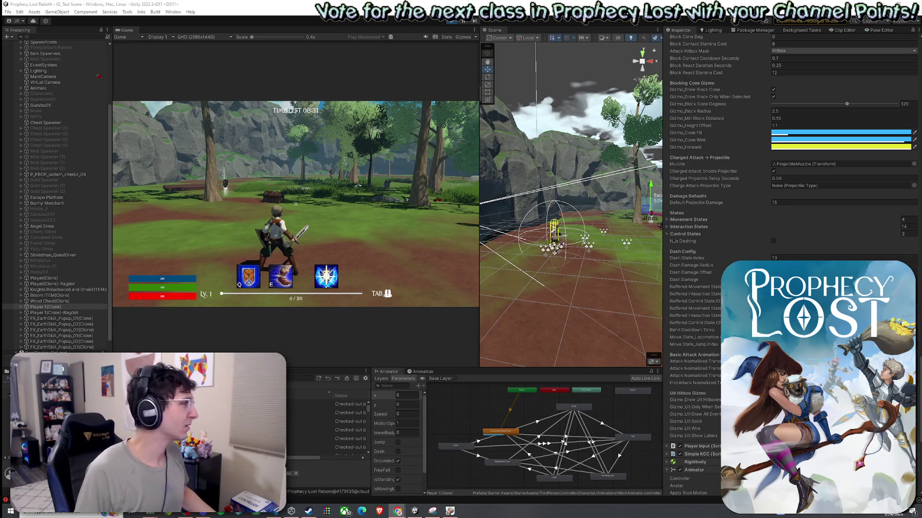
pyautogui.click(290, 167)
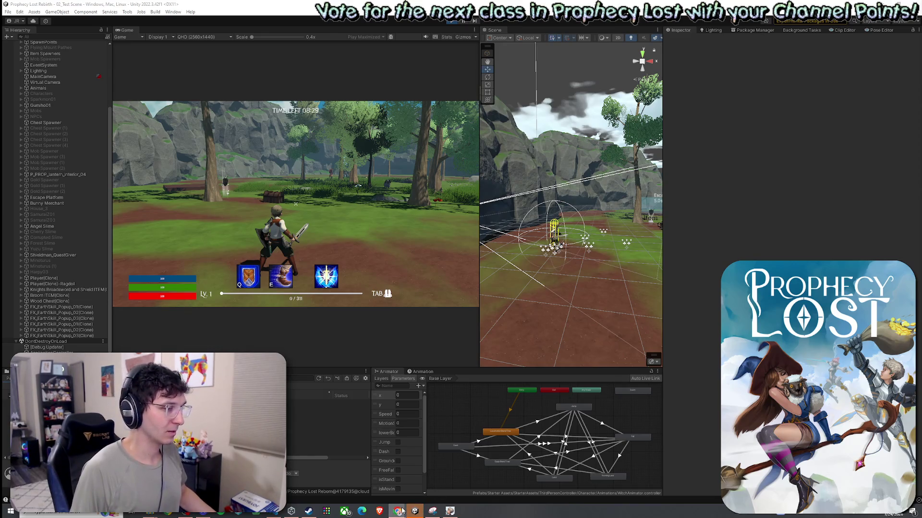
pyautogui.moveTo(402, 512)
pyautogui.click(446, 480)
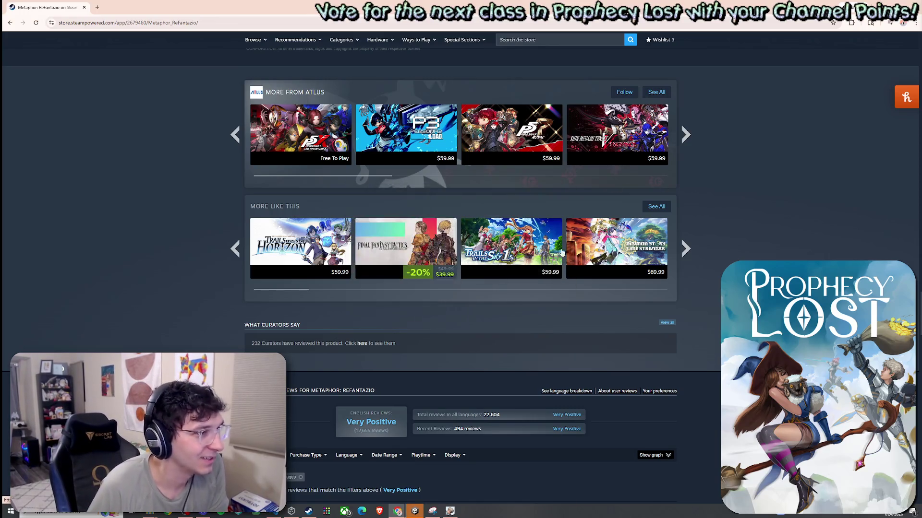
# Step: Page through every More Like This set until it cycles back to the start
pyautogui.click(686, 248)
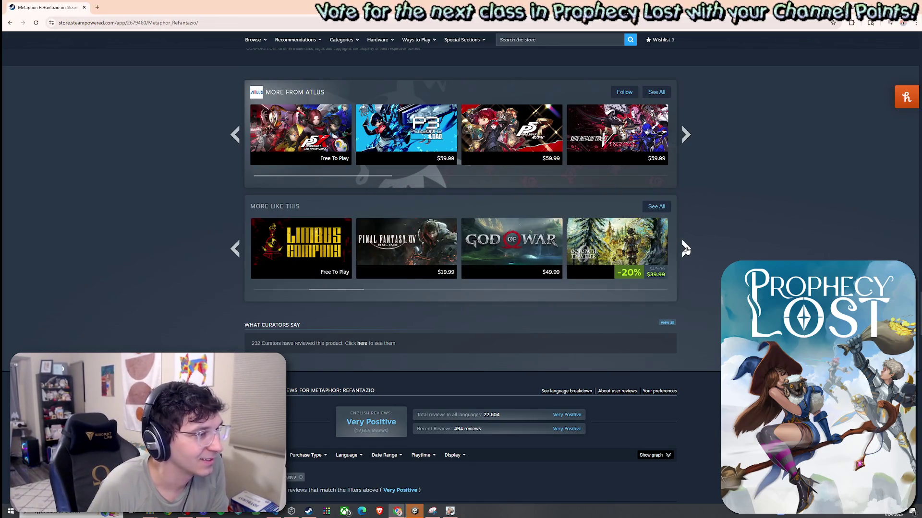
pyautogui.click(685, 248)
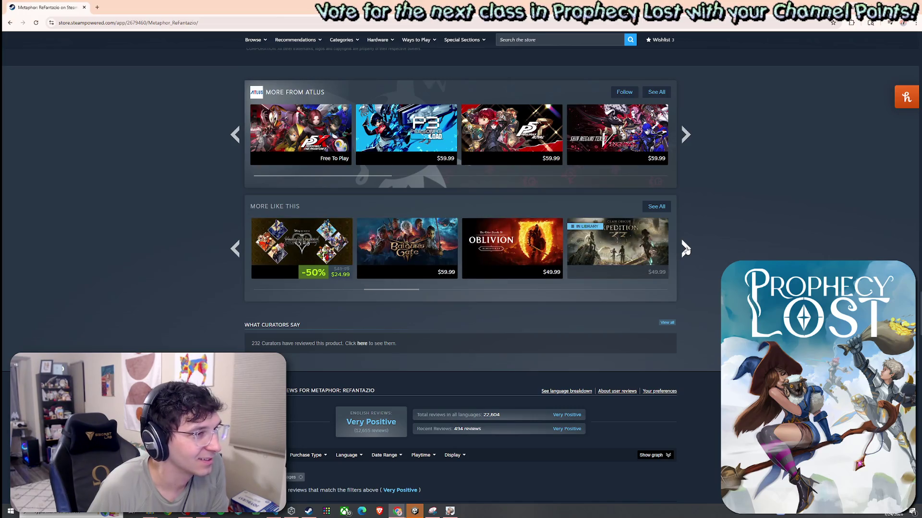
pyautogui.click(685, 248)
pyautogui.click(685, 248)
pyautogui.click(686, 249)
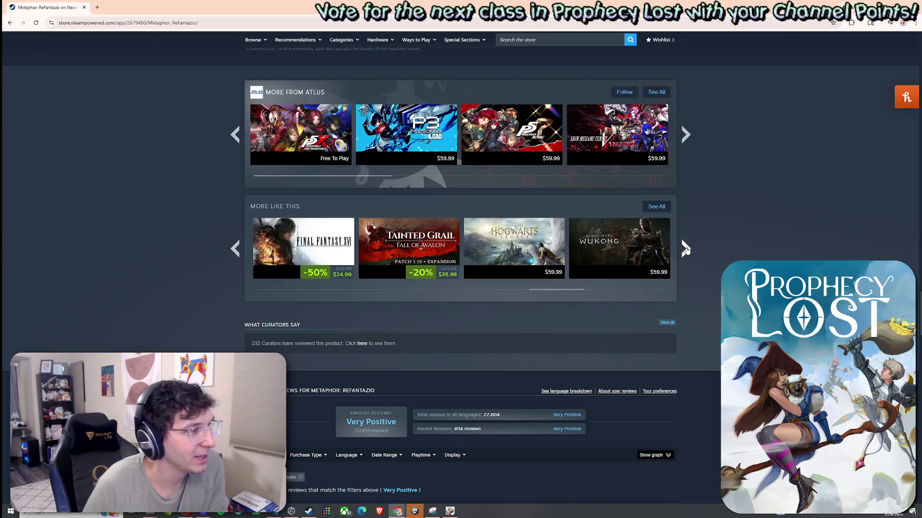
pyautogui.click(685, 248)
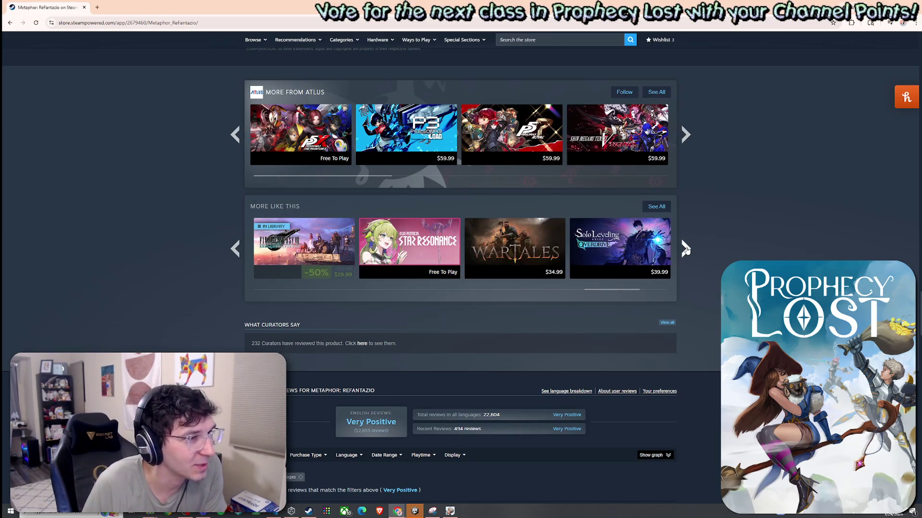
pyautogui.click(685, 248)
pyautogui.click(686, 248)
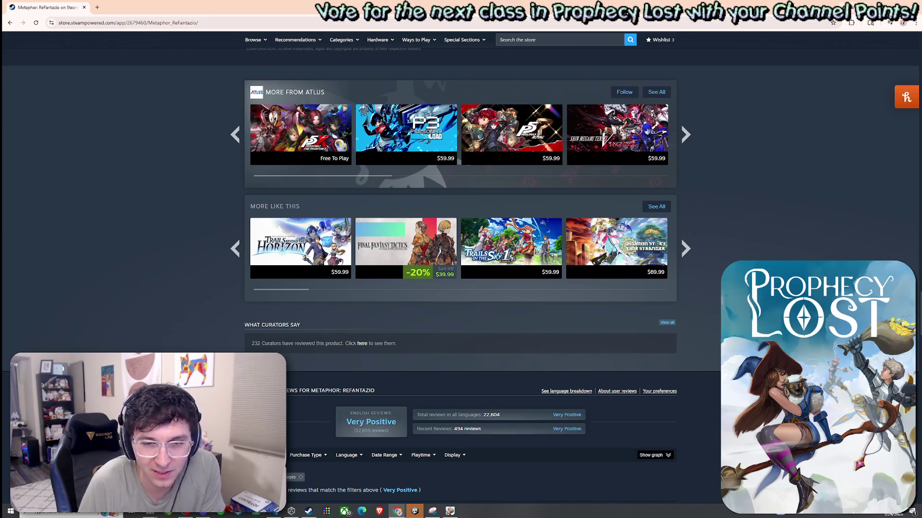
# Step: Scroll back to the top of the Metaphor: ReFantazio page with its trailer playing
pyautogui.scroll(3, 460, 288)
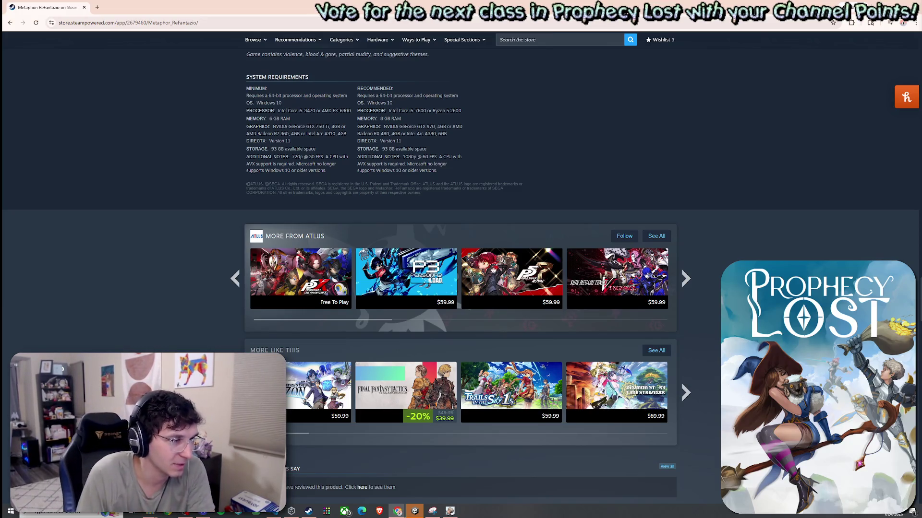
pyautogui.scroll(15, 384, 278)
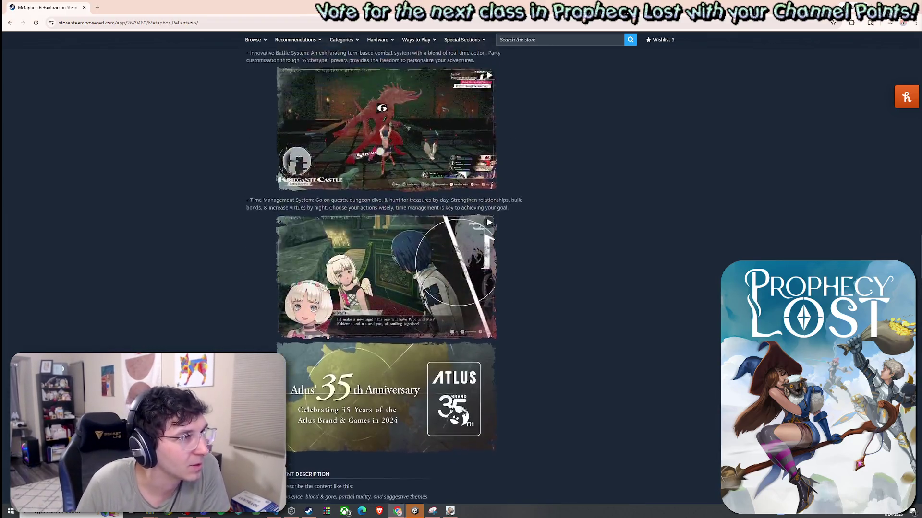
pyautogui.scroll(15, 386, 274)
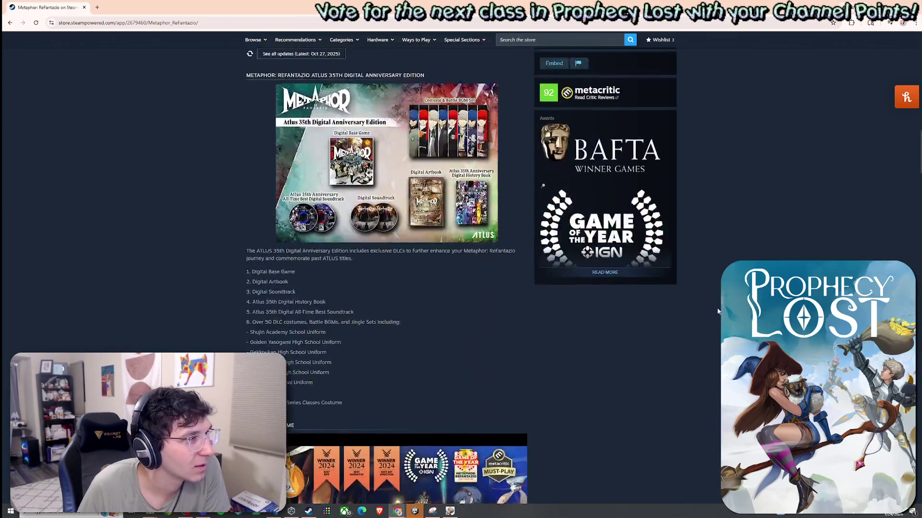
pyautogui.scroll(8, 371, 247)
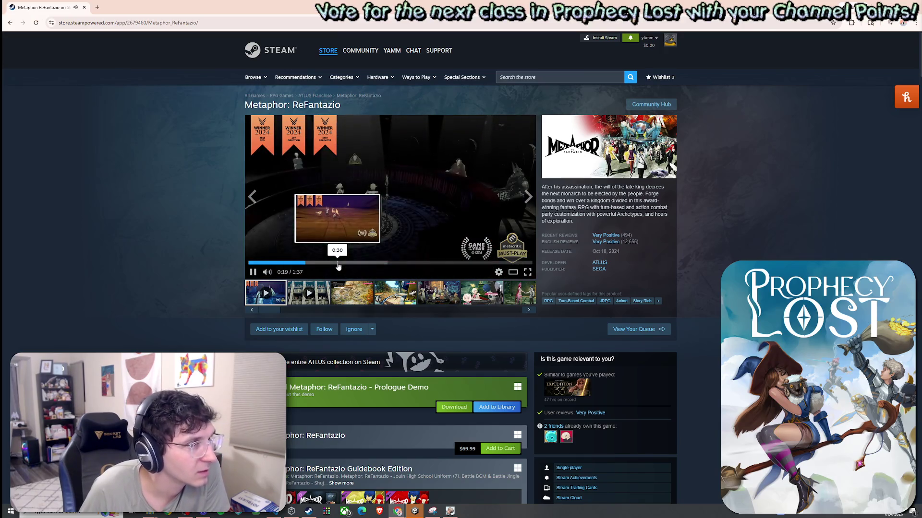
# Step: Skip the Metaphor: ReFantazio trailer to its closing card at 1:33, then switch back to Unity
pyautogui.moveTo(338, 267); pyautogui.dragTo(387, 270)
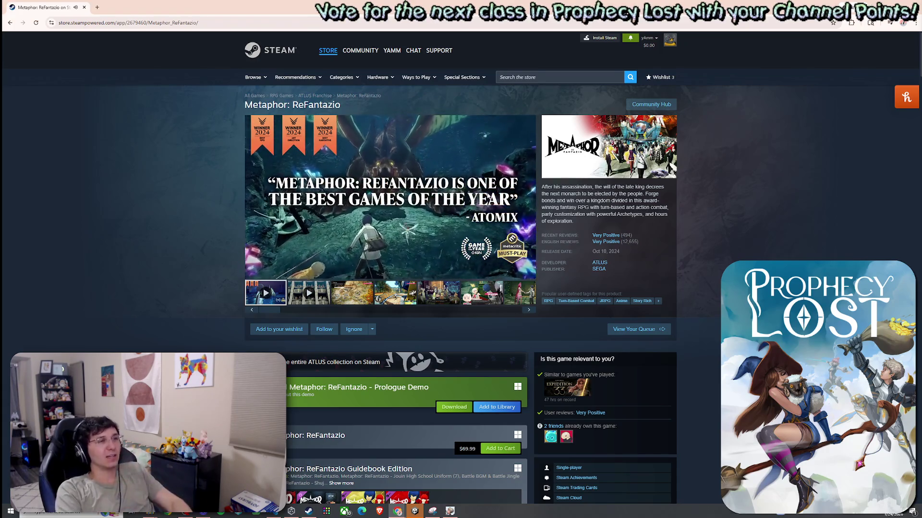
pyautogui.click(255, 274)
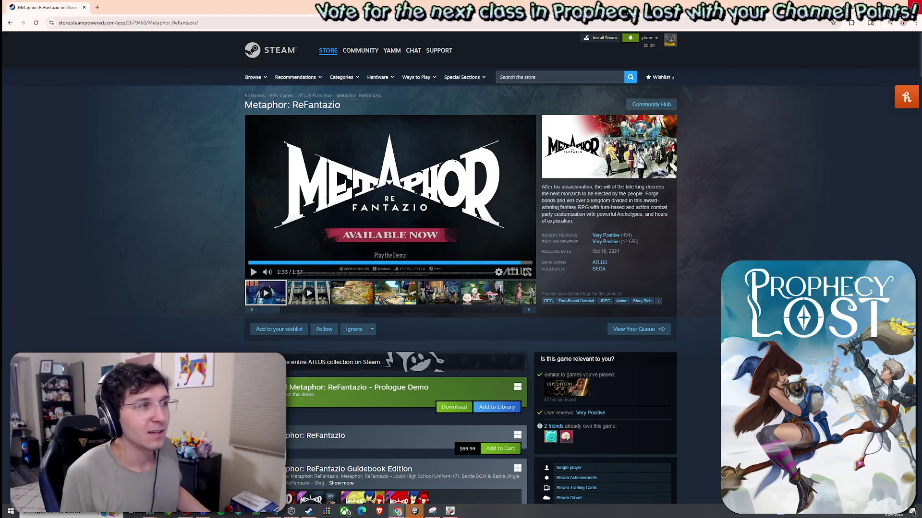
pyautogui.hotkey('alt', 'Tab')
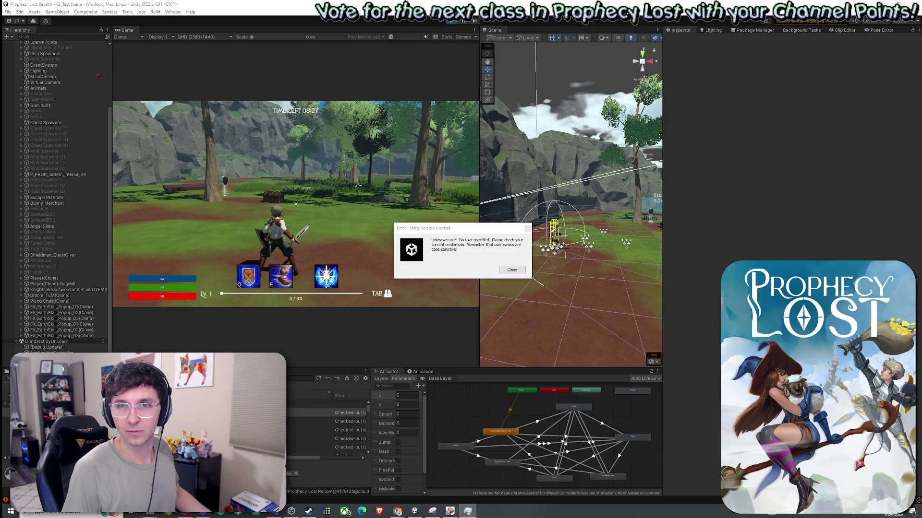
# Step: Minimize the Unity Editor with the Prophecy Lost project and switch to Steam's Store front page
pyautogui.press('super+d')
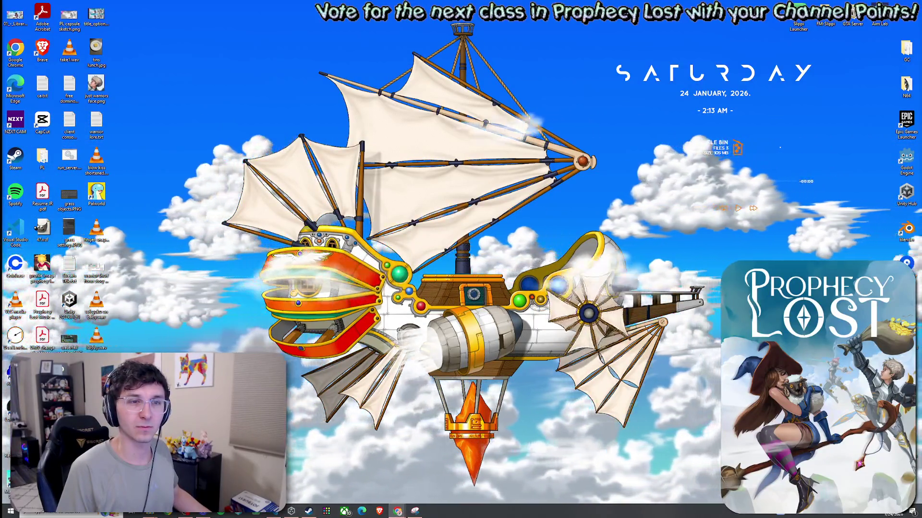
pyautogui.hotkey('alt', 'Tab')
pyautogui.hotkey('alt', 'Tab')
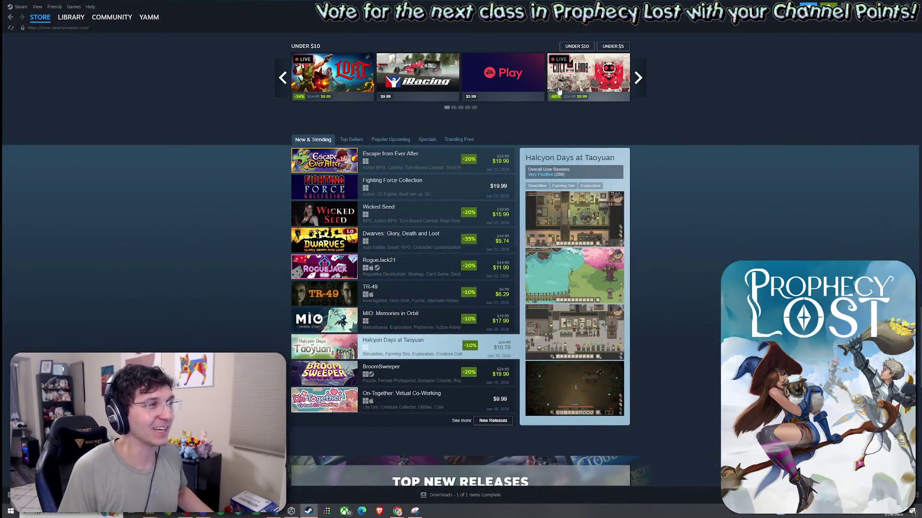
# Step: Search the Steam store for 'five heart' to reach the Five Hearts Under One Roof page
pyautogui.scroll(8, 558, 93)
pyautogui.click(544, 41)
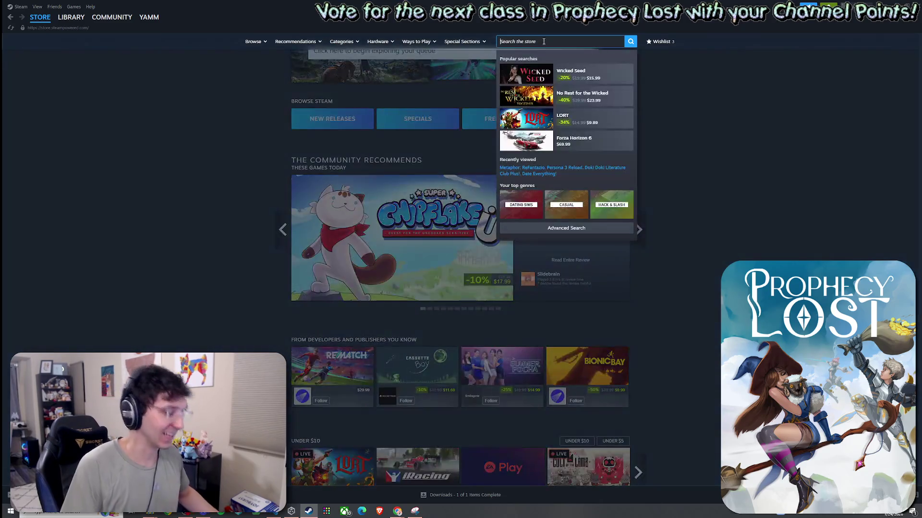
pyautogui.write('sheart')
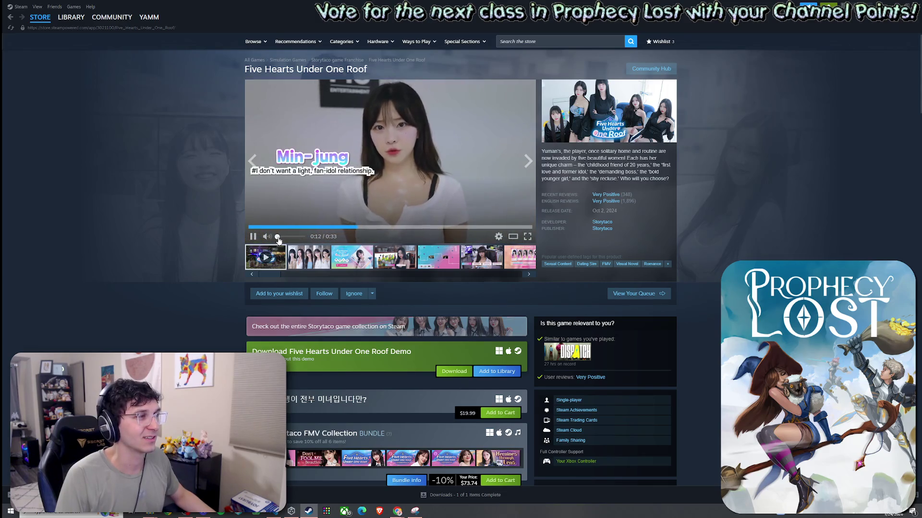
# Step: Unmute the Five Hearts trailer, pause and resume it, then enlarge it into the media viewer
pyautogui.click(277, 237)
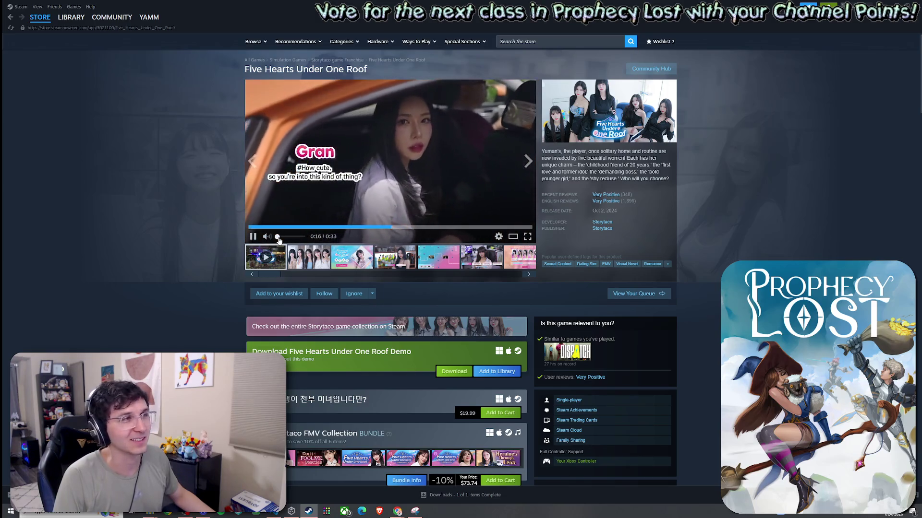
pyautogui.click(429, 187)
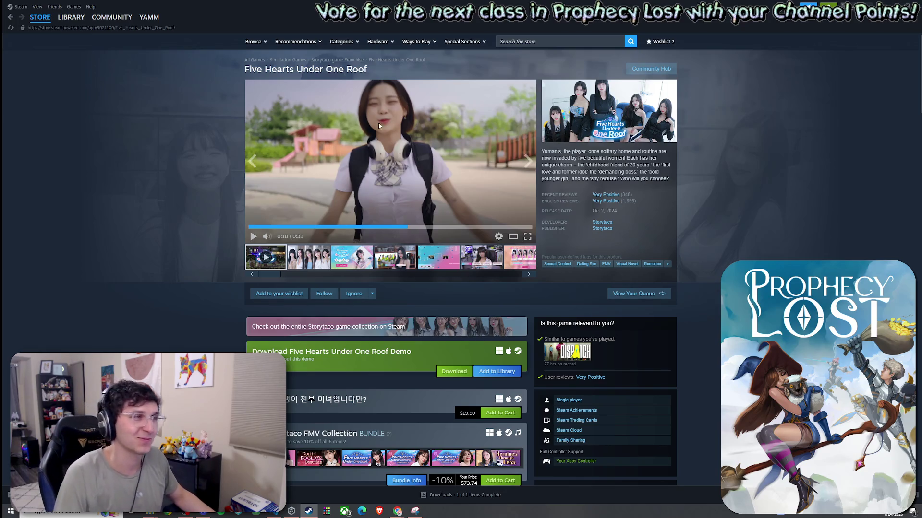
pyautogui.click(411, 188)
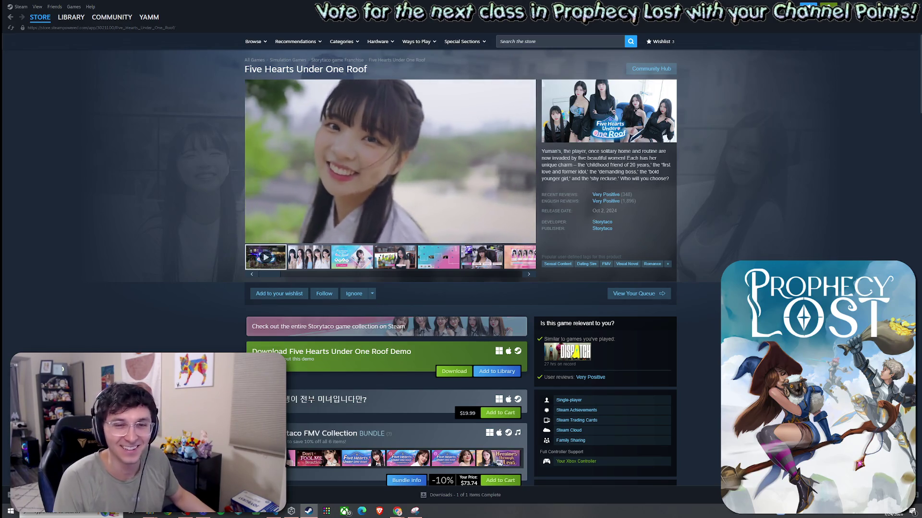
pyautogui.click(428, 188)
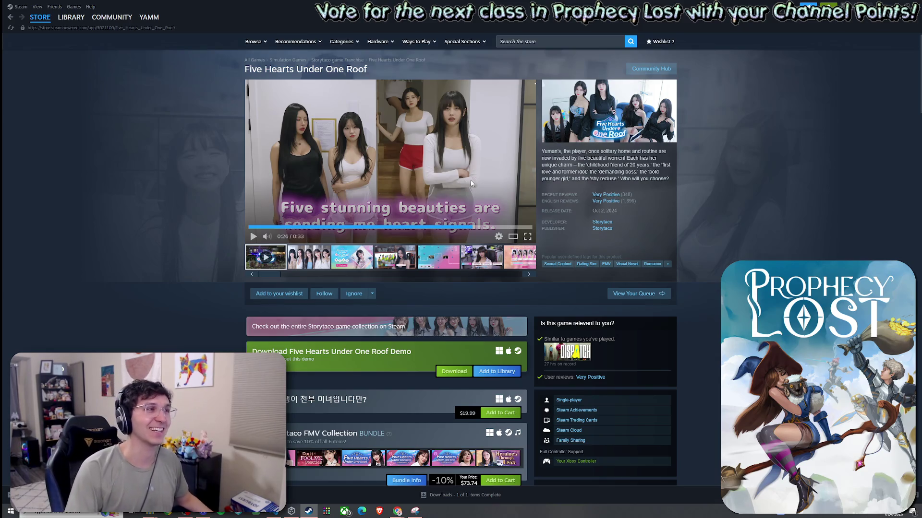
pyautogui.click(512, 236)
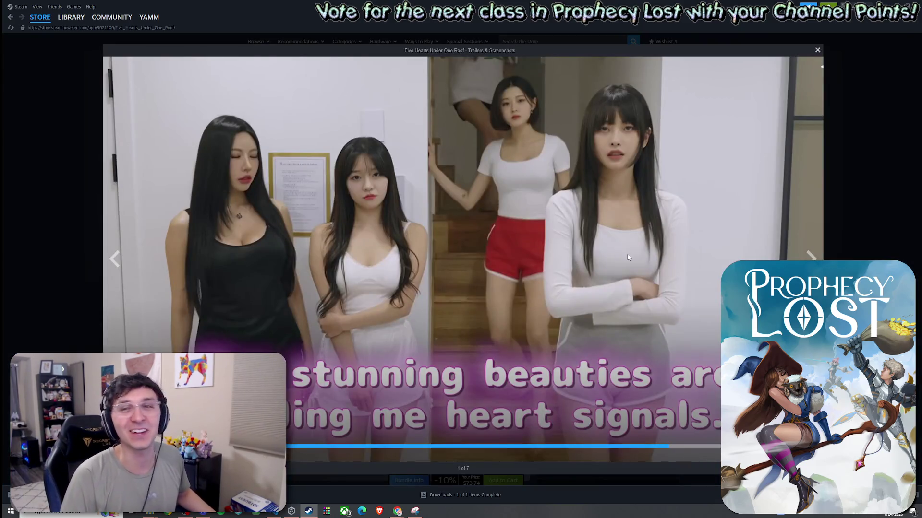
# Step: Resume the trailer in the enlarged viewer, close the viewer, and scroll down the Five Hearts page
pyautogui.click(637, 261)
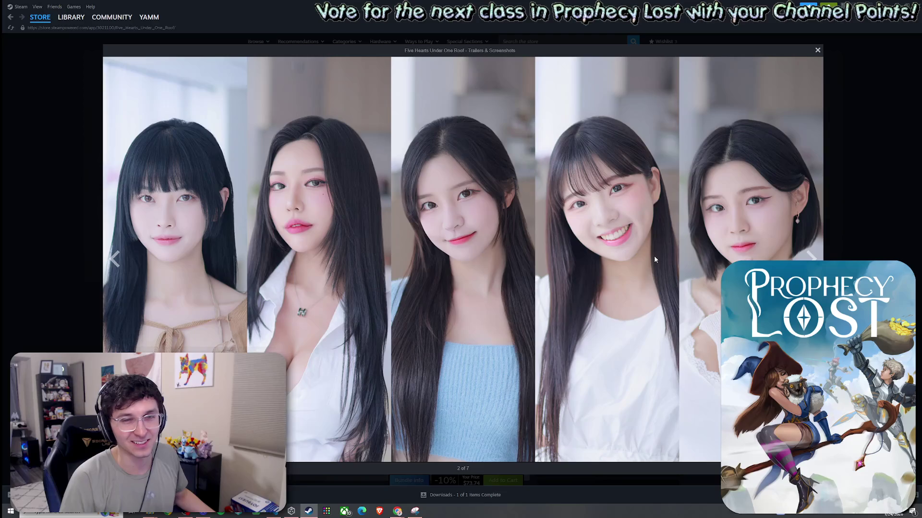
pyautogui.click(817, 51)
pyautogui.scroll(-3, 608, 312)
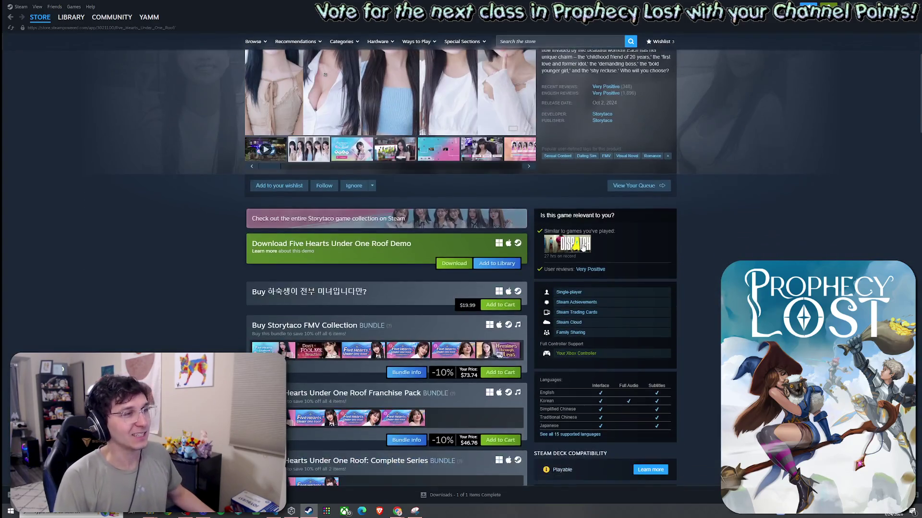
pyautogui.moveTo(583, 246)
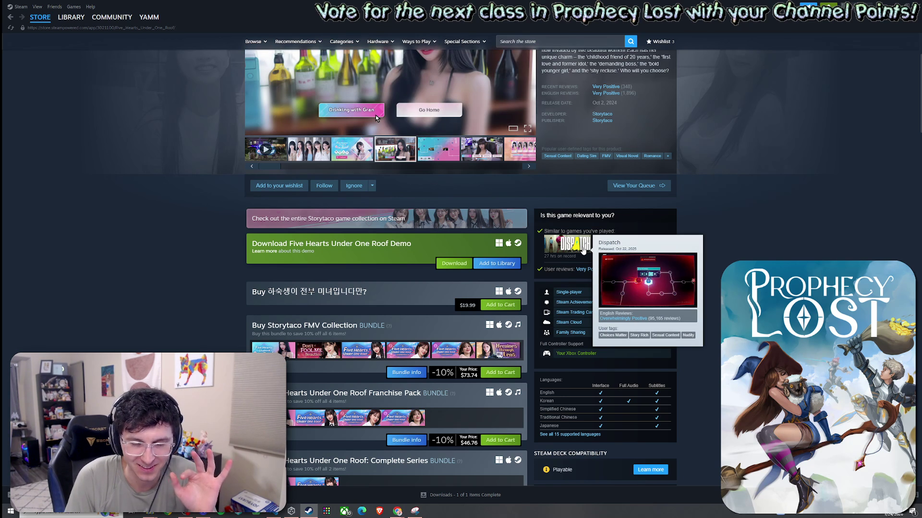
pyautogui.scroll(-3, 428, 330)
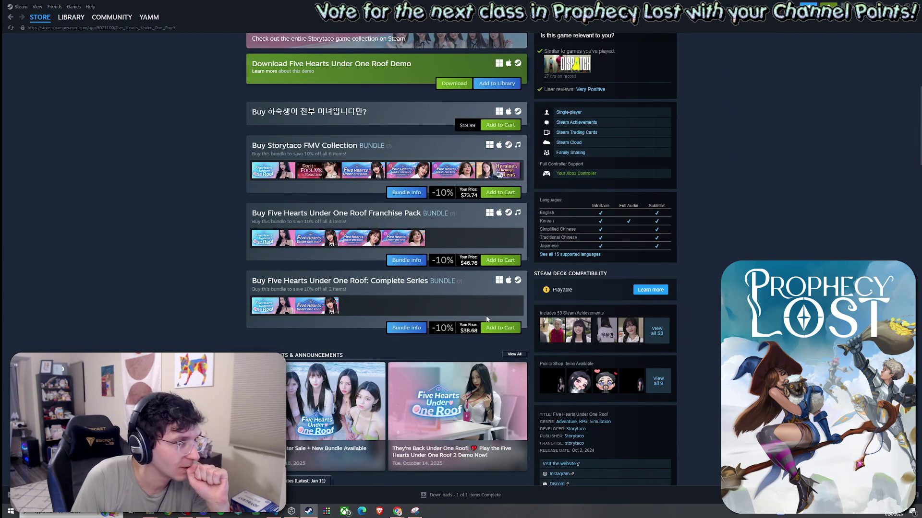
pyautogui.scroll(-5, 696, 291)
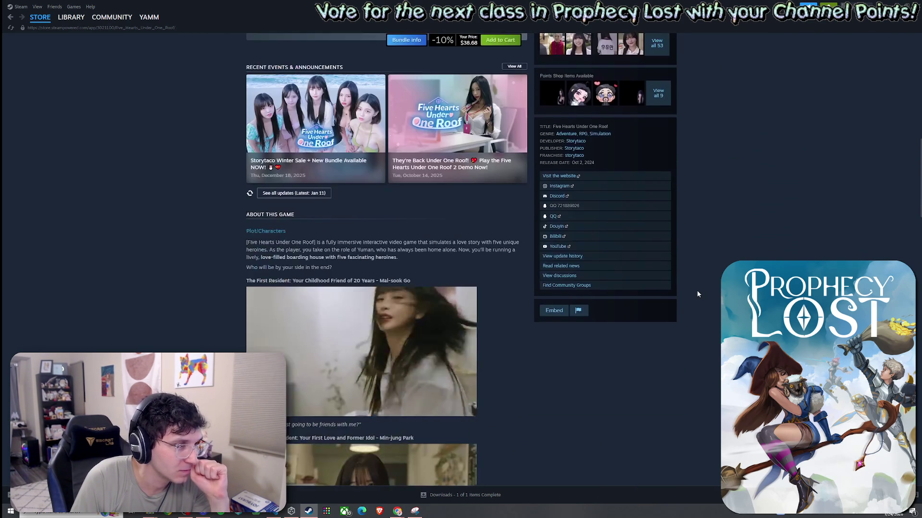
pyautogui.scroll(-3, 697, 291)
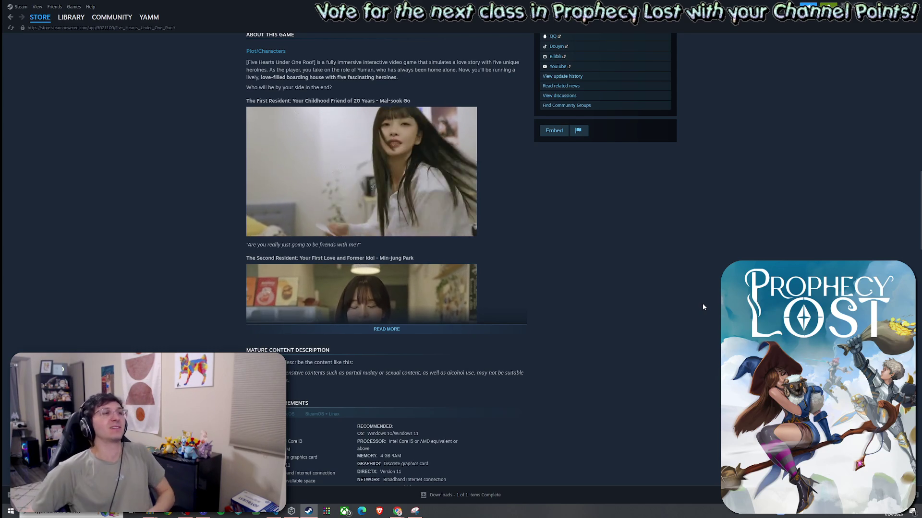
# Step: Expand the full About This Game description, then open Road to Empress I from More Like This
pyautogui.click(408, 330)
pyautogui.scroll(-4, 572, 365)
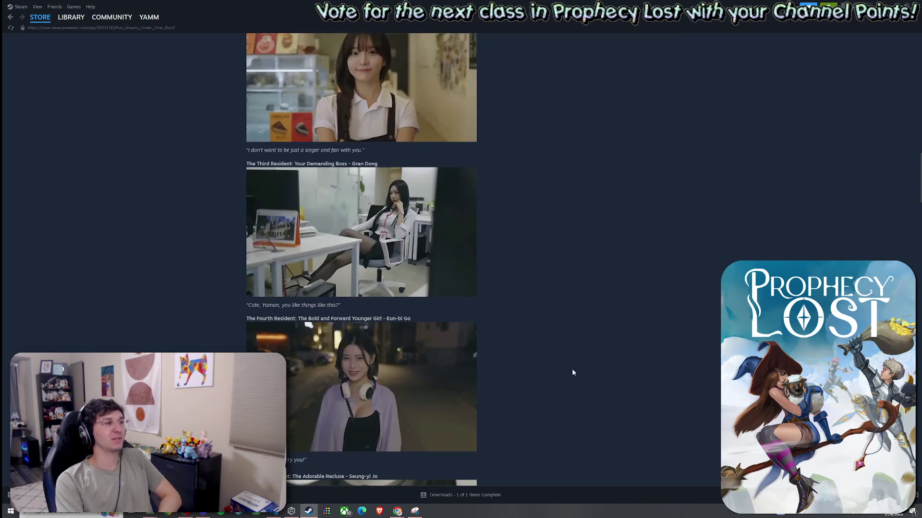
pyautogui.scroll(-12, 571, 359)
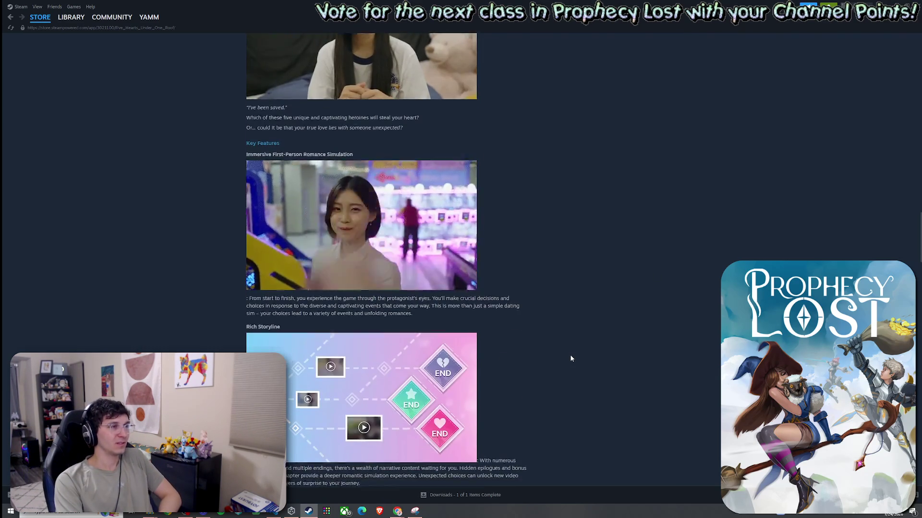
pyautogui.scroll(-8, 572, 358)
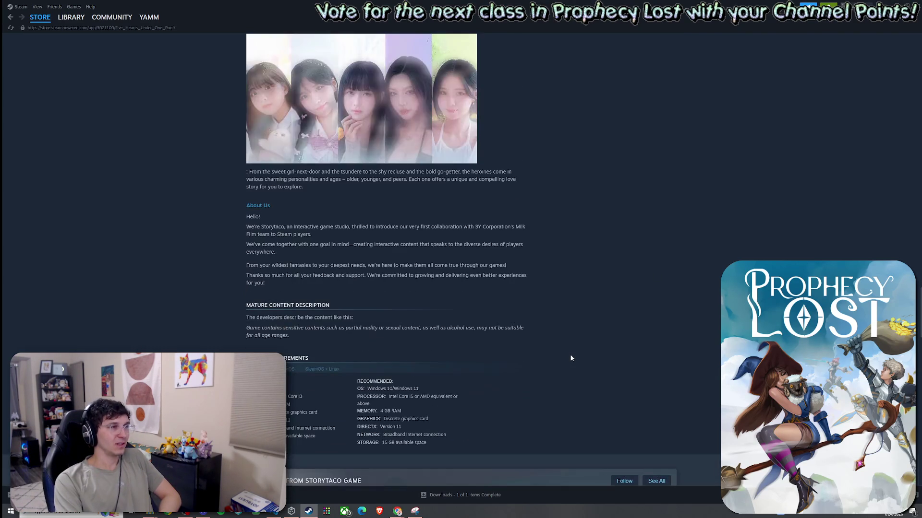
pyautogui.scroll(-3, 580, 370)
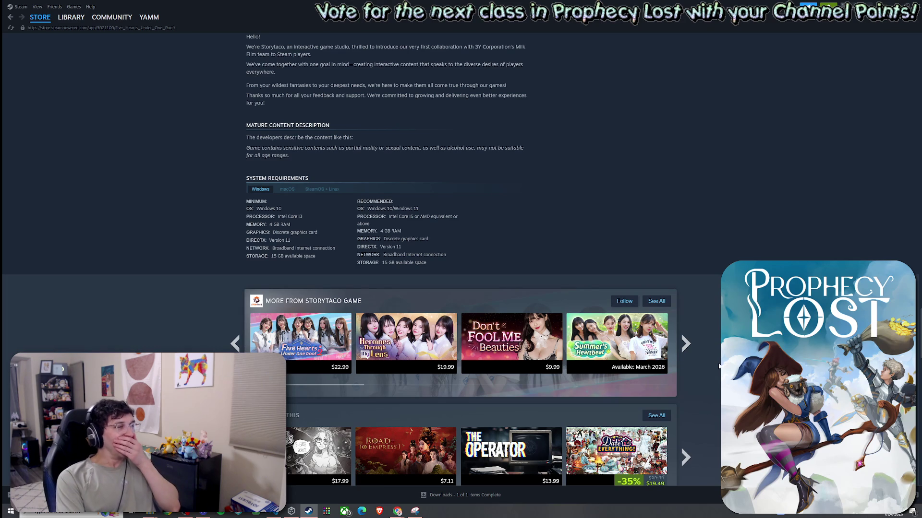
pyautogui.scroll(-3, 718, 364)
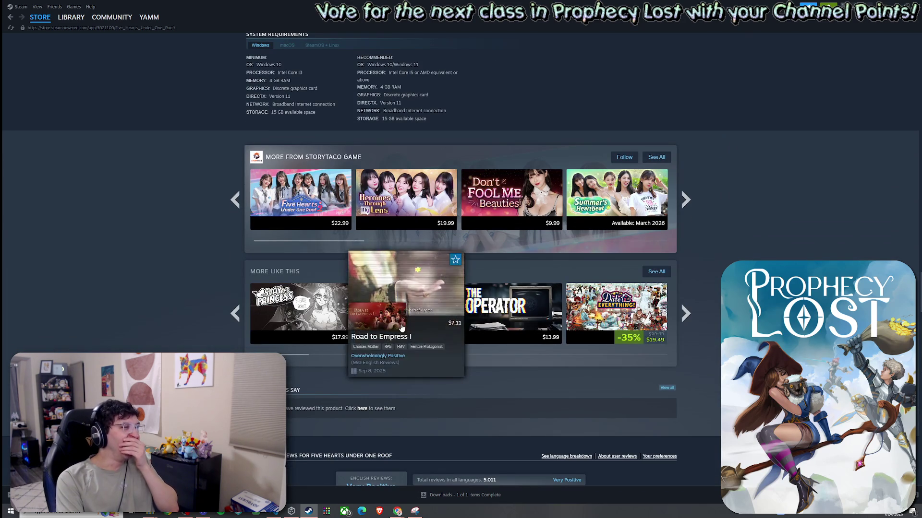
pyautogui.click(411, 311)
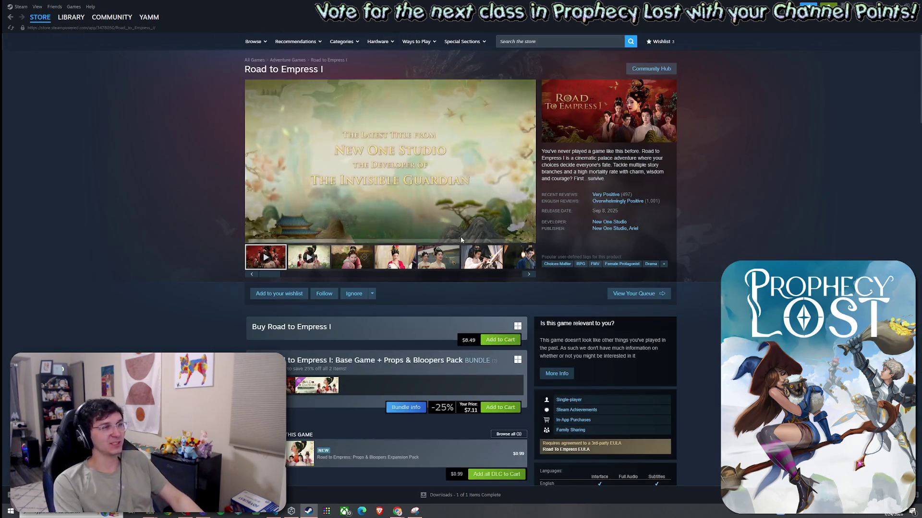
# Step: Enlarge the Road to Empress I trailer, close the viewer, and play it full screen before pausing
pyautogui.click(491, 237)
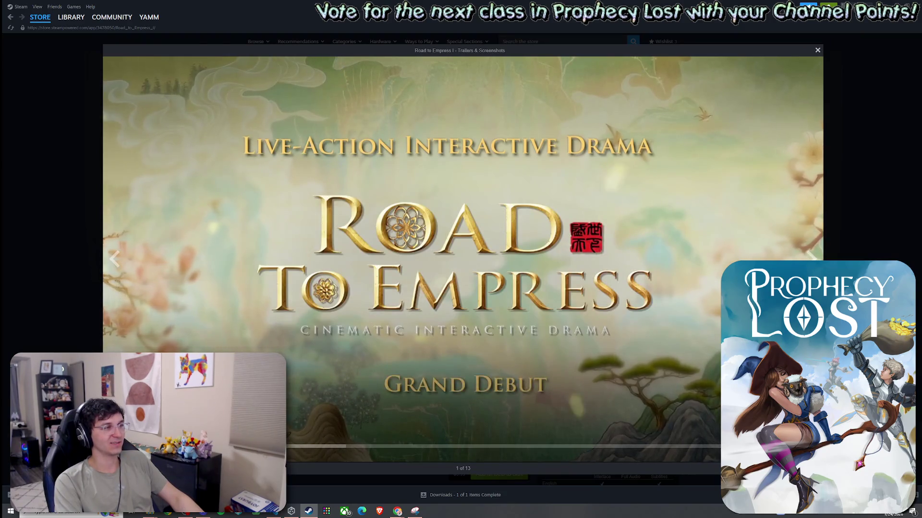
pyautogui.press('Escape')
pyautogui.click(519, 233)
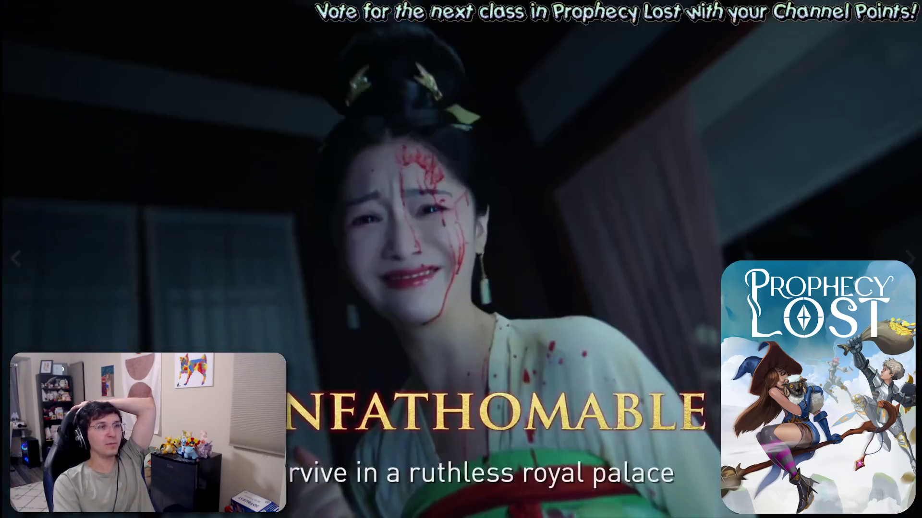
pyautogui.click(358, 439)
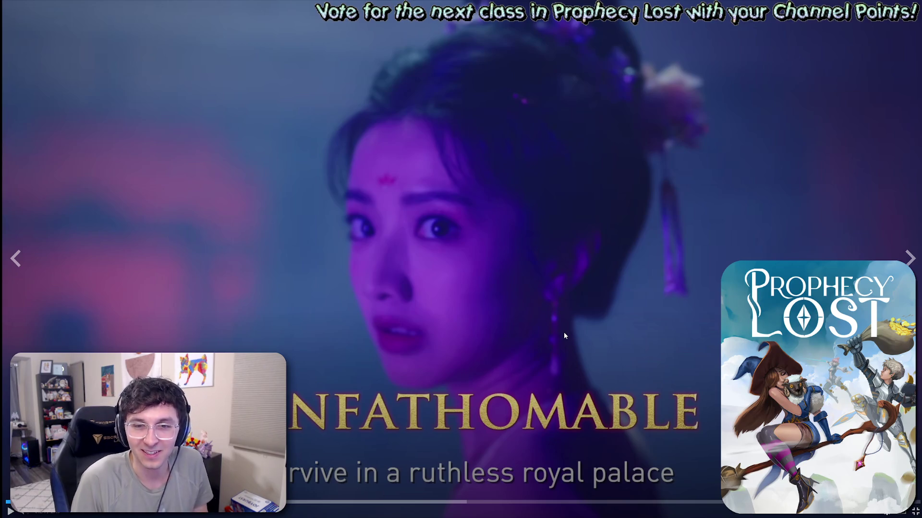
# Step: Resume the full-screen trailer, pause it on the GAME OVER scene, then resume again
pyautogui.click(592, 318)
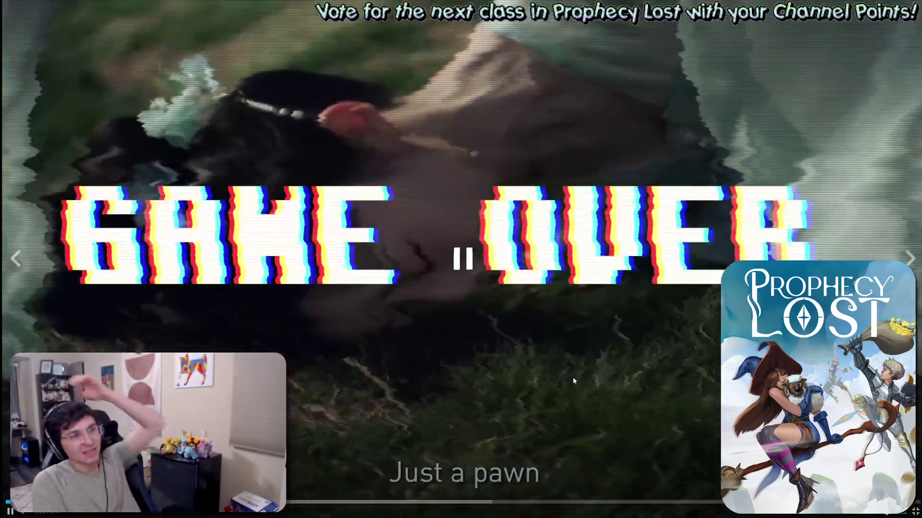
pyautogui.click(546, 352)
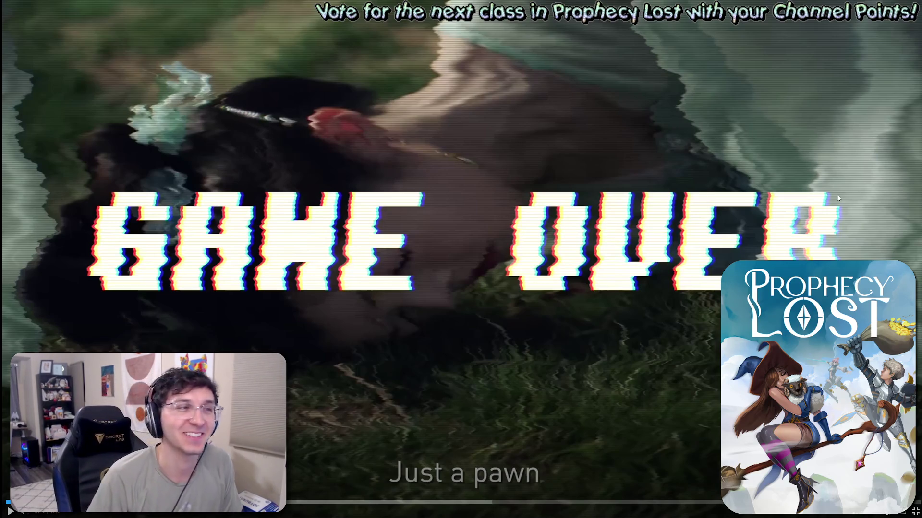
pyautogui.click(669, 245)
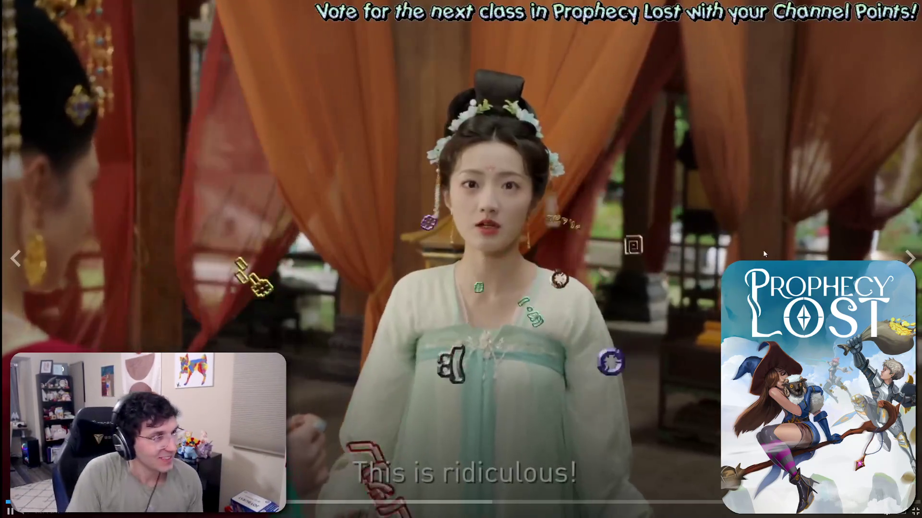
# Step: Pause the full-screen trailer at 'A Chance to Survive' and exit back to the Road to Empress I page
pyautogui.press('space')
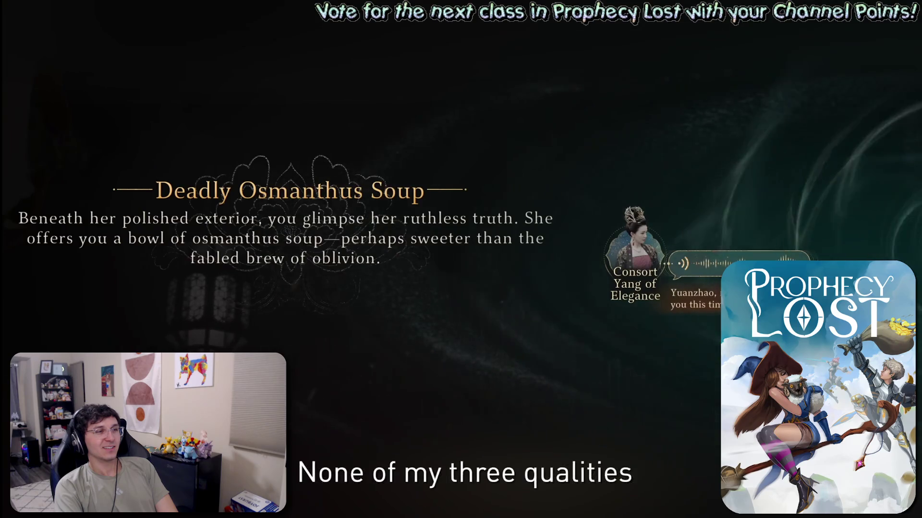
pyautogui.moveTo(759, 250)
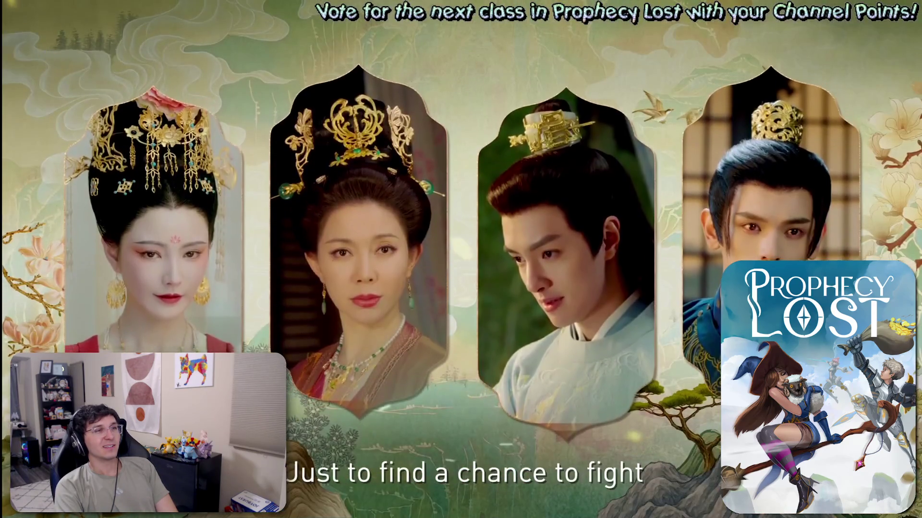
pyautogui.press('Escape')
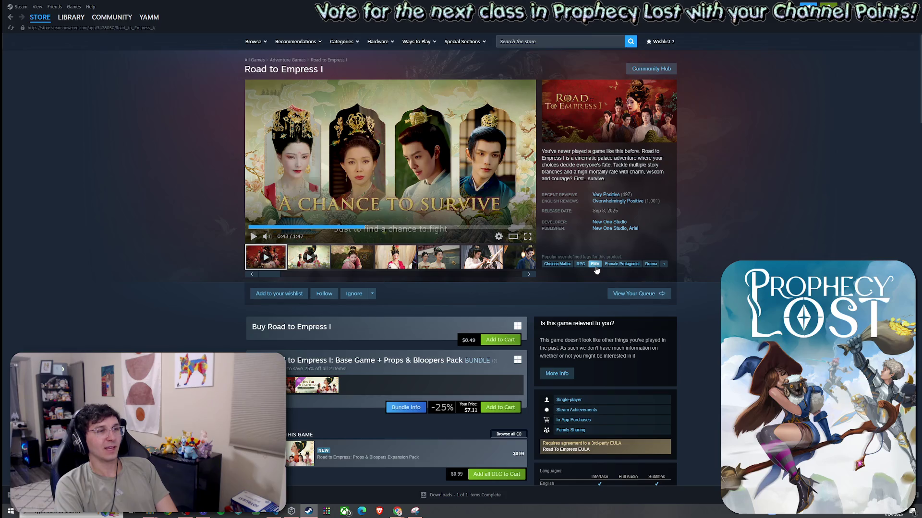
# Step: Open the FMV tag page and scroll through its featured list of FMV games
pyautogui.click(596, 267)
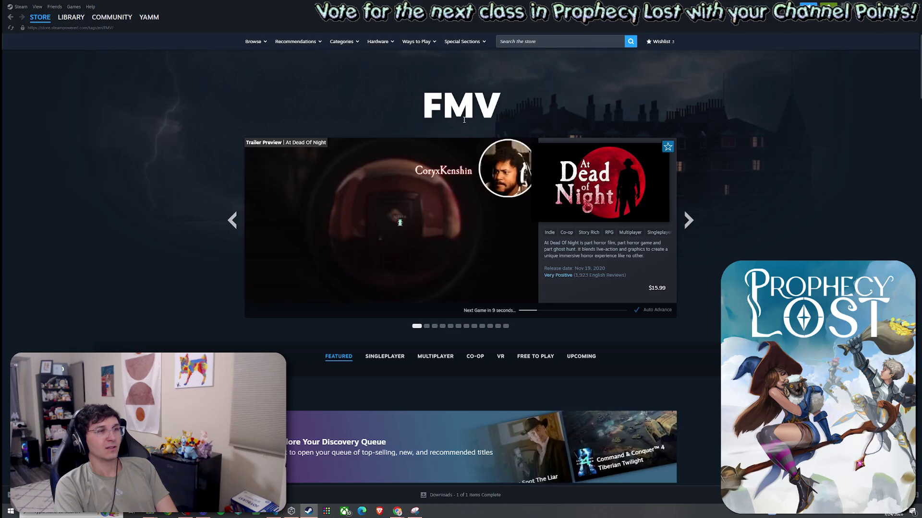
pyautogui.scroll(-1, 508, 277)
pyautogui.scroll(-5, 509, 277)
pyautogui.scroll(-6, 505, 269)
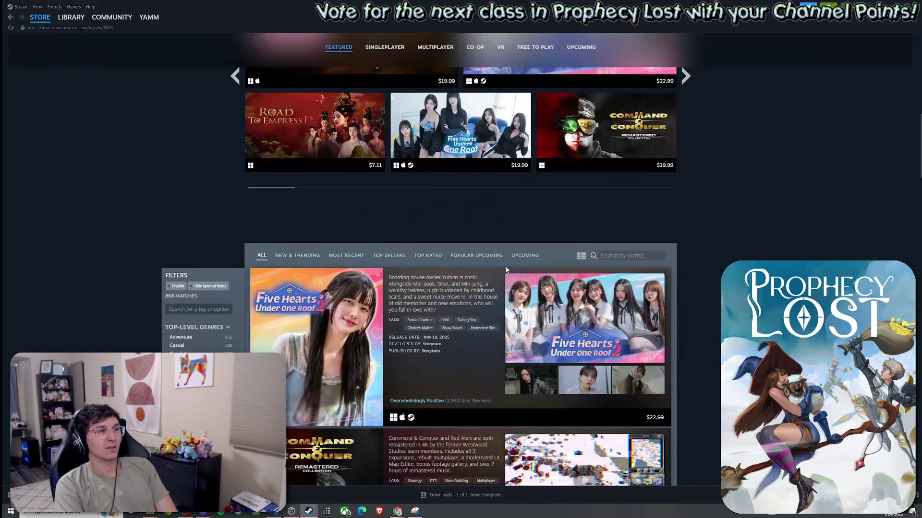
pyautogui.scroll(-10, 482, 263)
pyautogui.scroll(4, 470, 235)
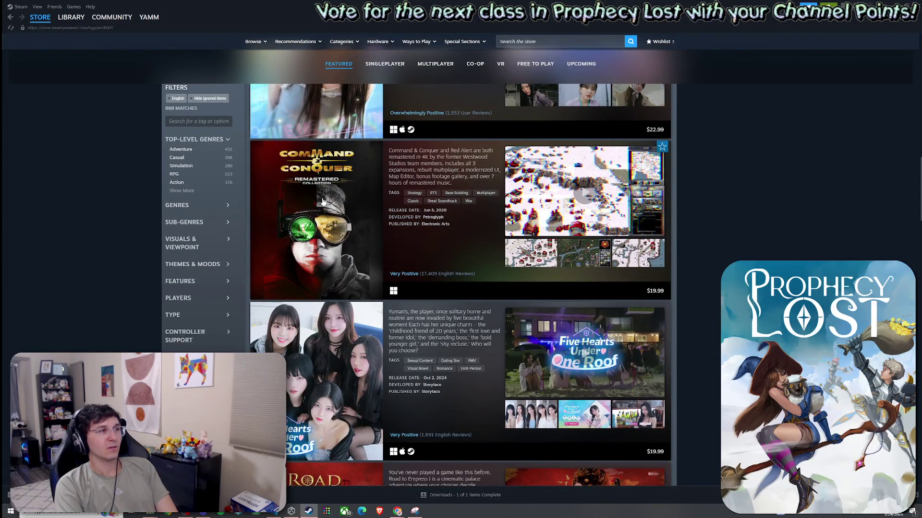
pyautogui.moveTo(324, 202)
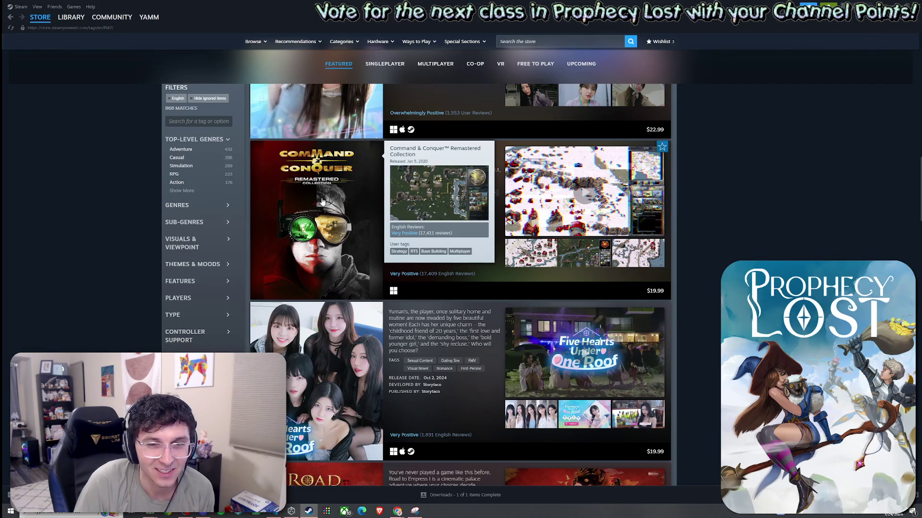
# Step: Scroll the FMV game list again, then return to the Road to Empress I store page
pyautogui.scroll(3, 320, 224)
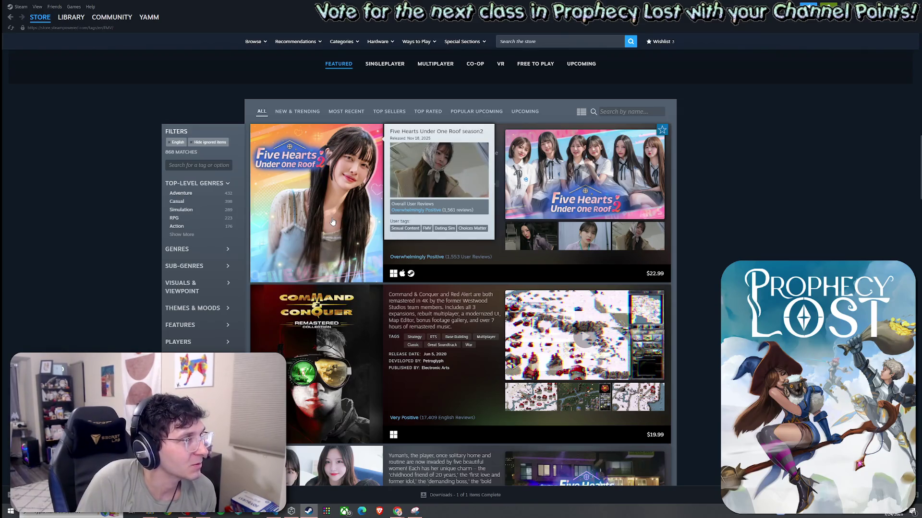
pyautogui.scroll(-2, 332, 315)
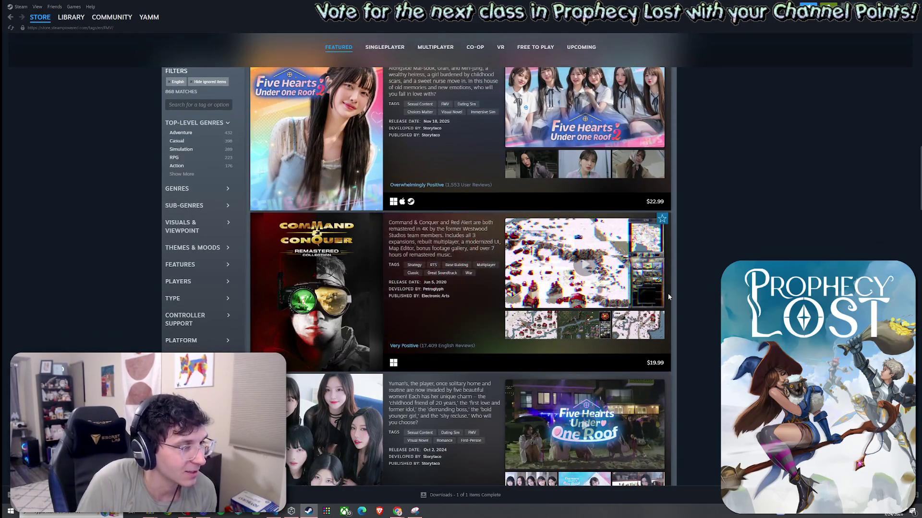
pyautogui.scroll(-4, 667, 293)
pyautogui.scroll(-4, 706, 271)
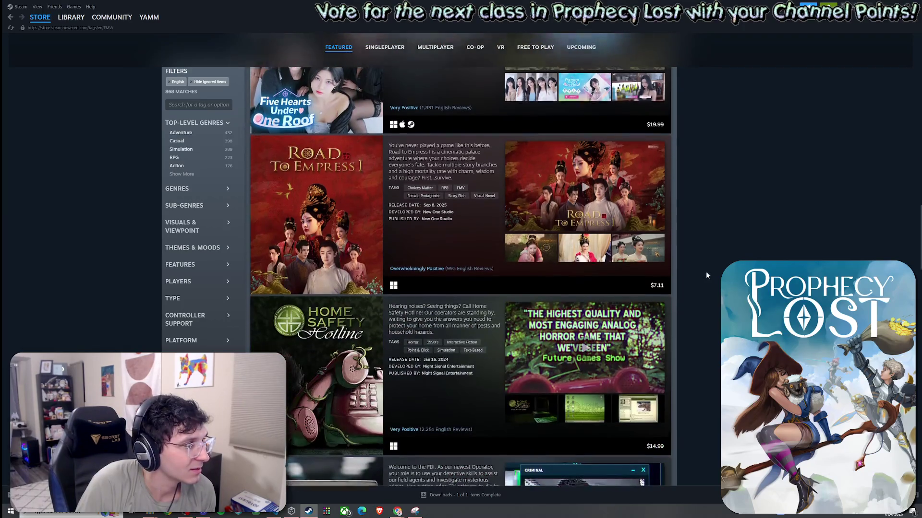
pyautogui.scroll(-3, 706, 272)
pyautogui.scroll(15, 704, 240)
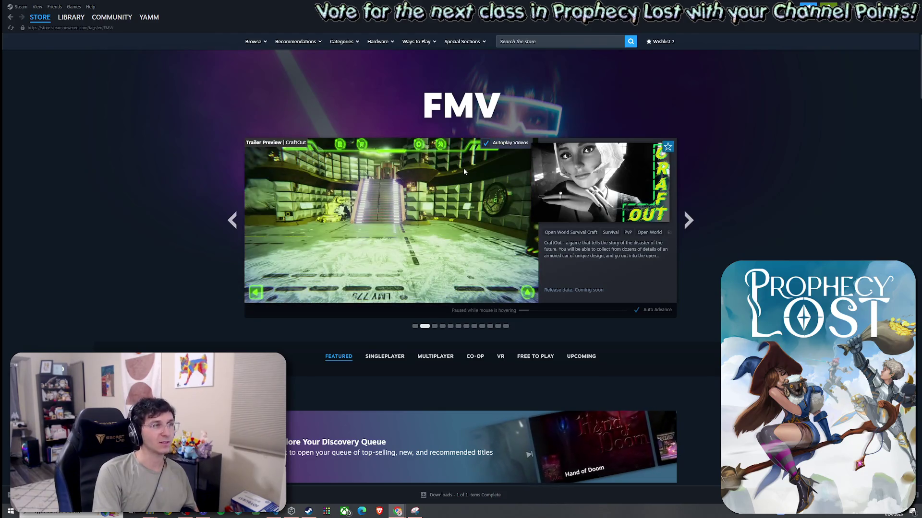
pyautogui.click(310, 182)
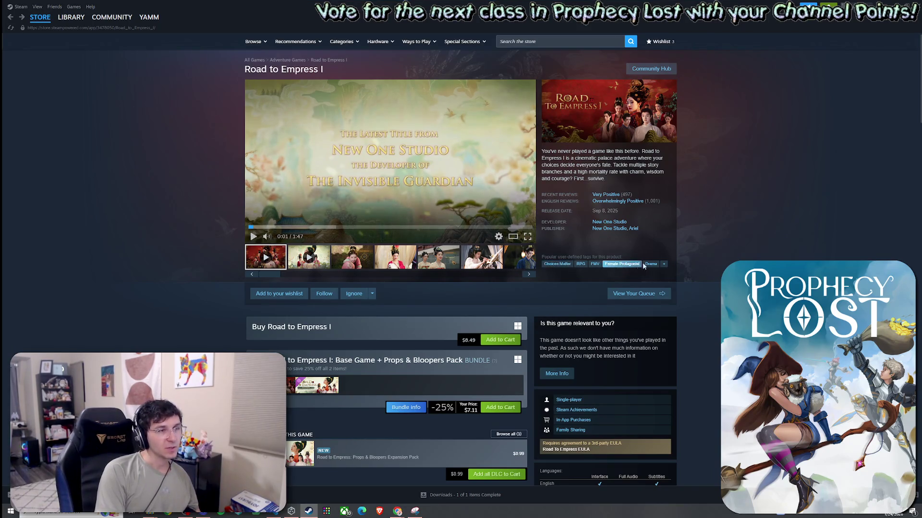
# Step: Select and then clear the Polygon review quote, scroll to the top, and start a store search
pyautogui.scroll(-10, 445, 270)
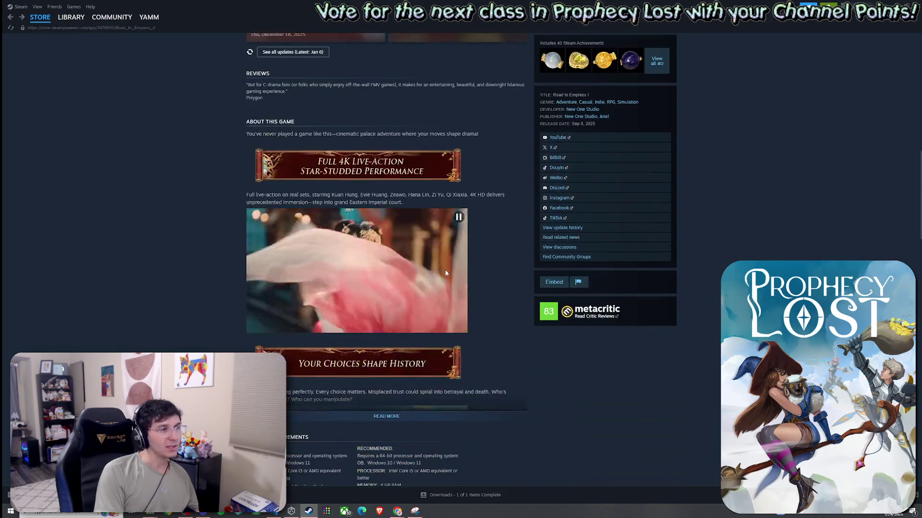
pyautogui.scroll(5, 445, 269)
pyautogui.moveTo(429, 300); pyautogui.dragTo(485, 310)
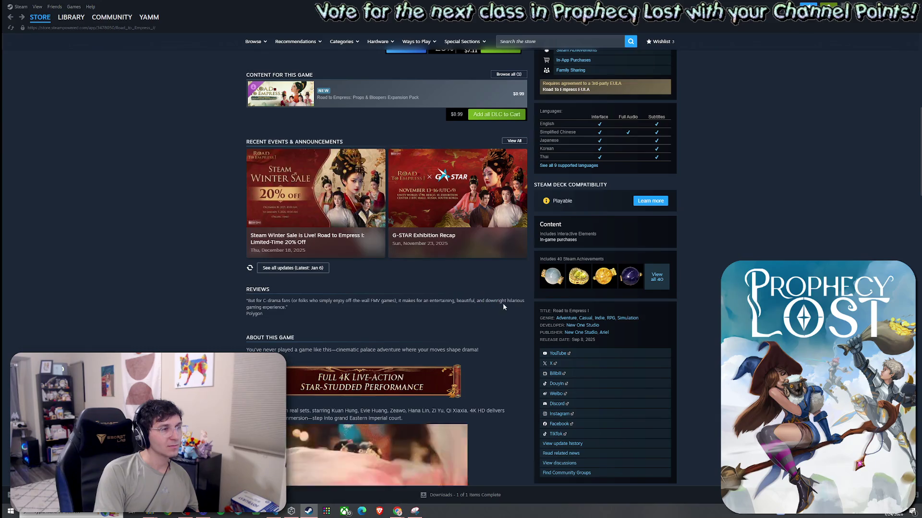
pyautogui.tripleClick(502, 303)
pyautogui.click(493, 313)
pyautogui.scroll(10, 493, 313)
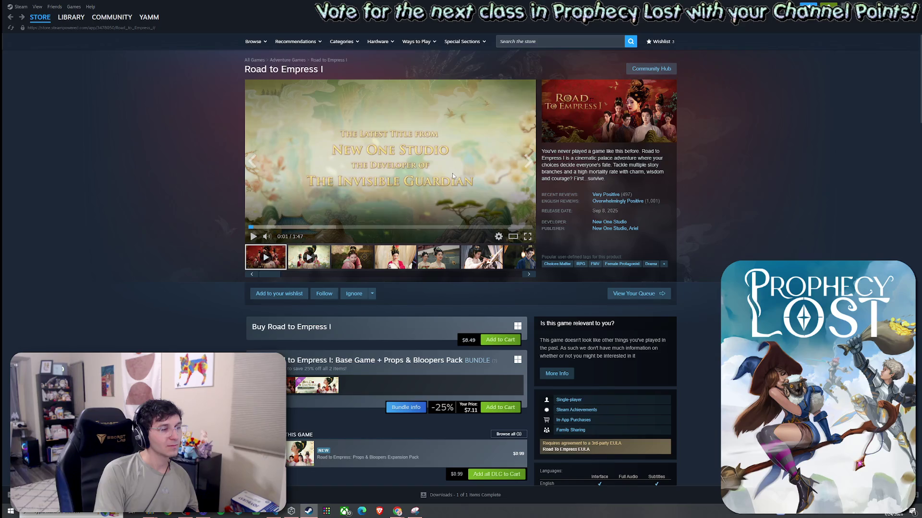
pyautogui.click(560, 40)
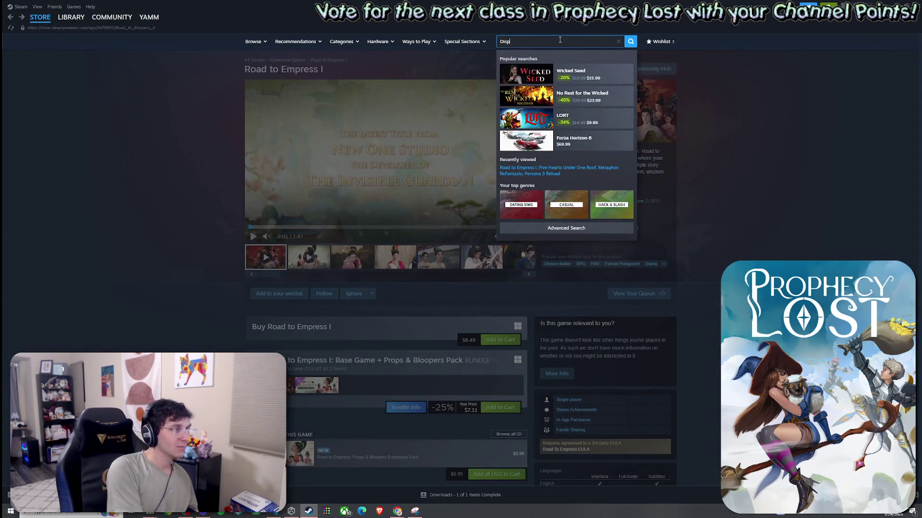
# Step: Search for 'Dispatch', open its store page, and expand the Digital Deluxe Edition section
pyautogui.write('atch')
pyautogui.click(591, 73)
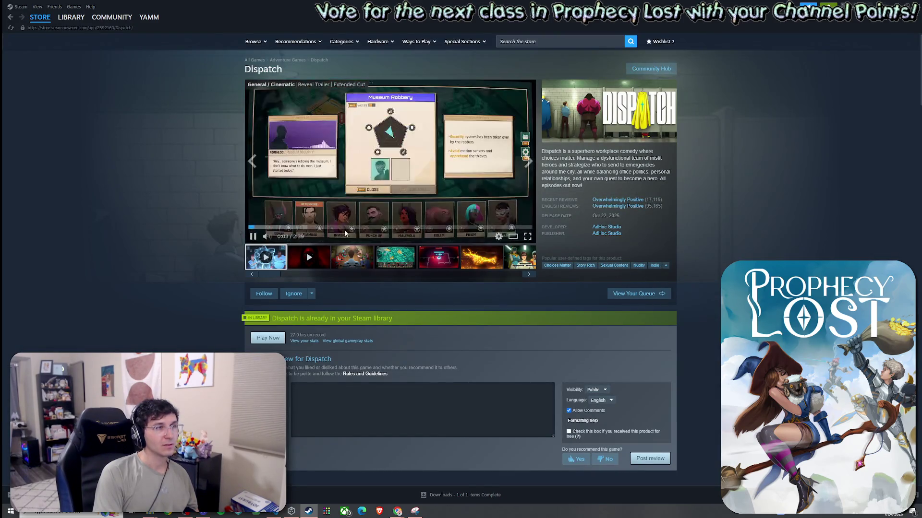
pyautogui.scroll(-15, 391, 246)
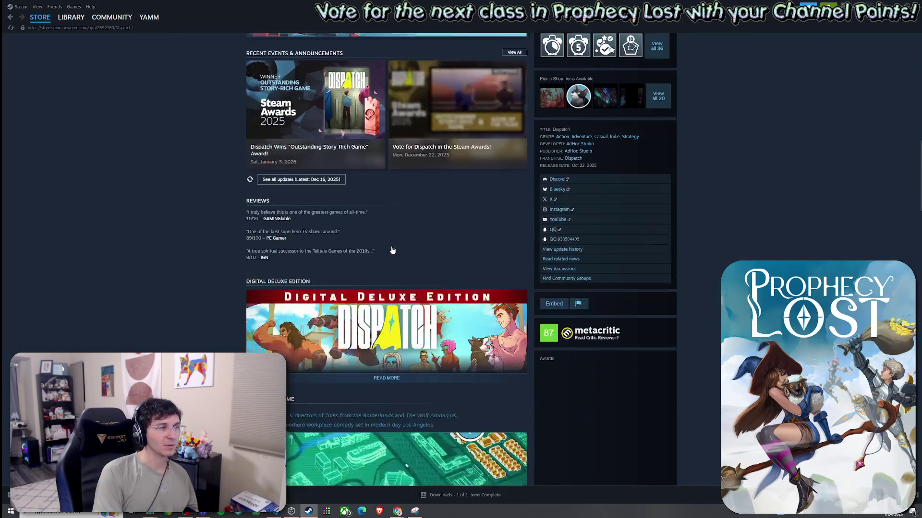
pyautogui.click(386, 373)
# Step: Scroll to Dispatch's Overwhelmingly Positive customer reviews (150,509), then hide Steam to show the desktop
pyautogui.scroll(-5, 435, 272)
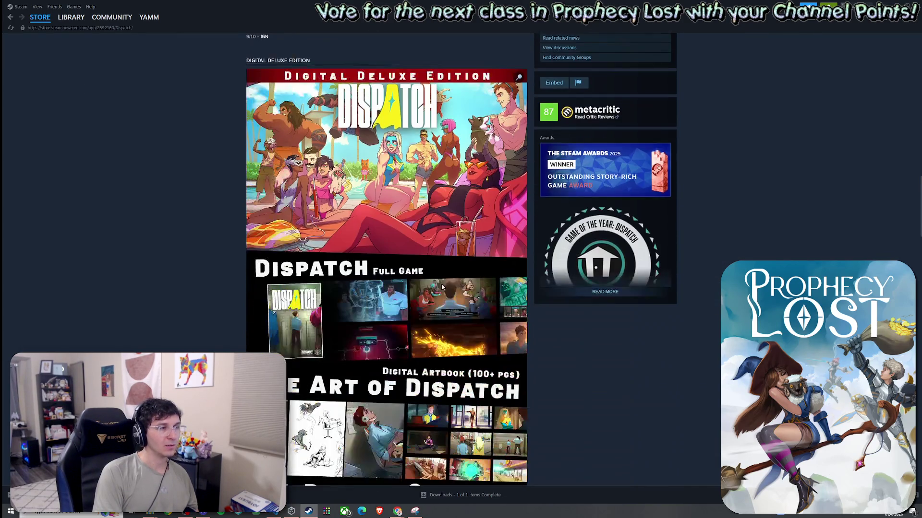
pyautogui.scroll(-3, 436, 271)
pyautogui.scroll(5, 453, 278)
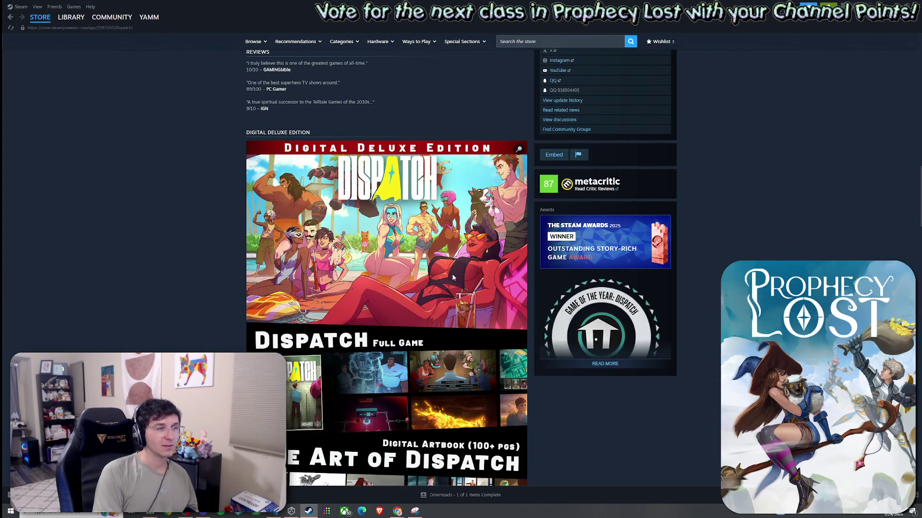
pyautogui.scroll(-12, 452, 277)
pyautogui.moveTo(322, 226); pyautogui.dragTo(346, 234)
pyautogui.scroll(-4, 316, 218)
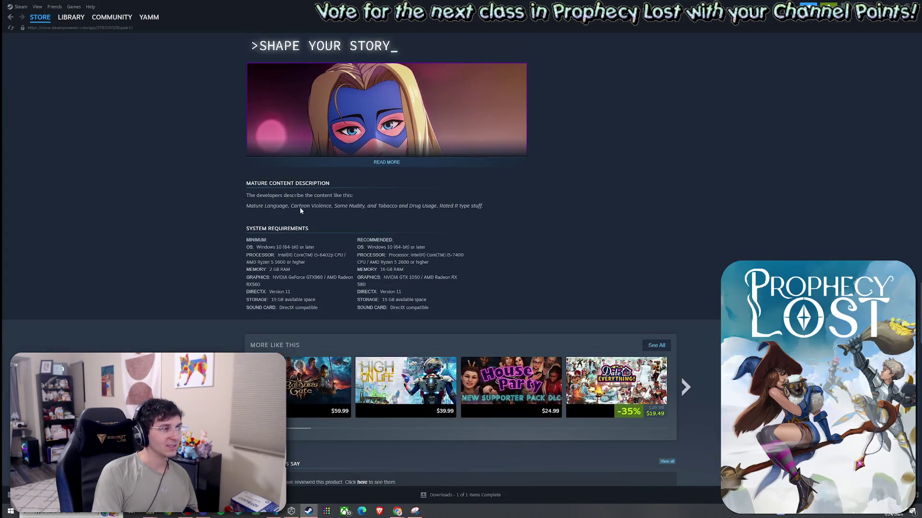
pyautogui.scroll(-4, 500, 267)
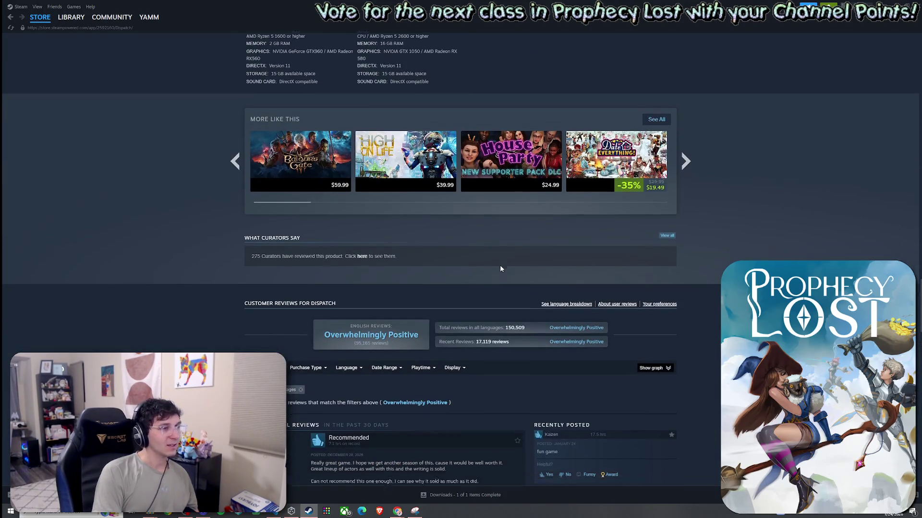
pyautogui.scroll(-3, 500, 266)
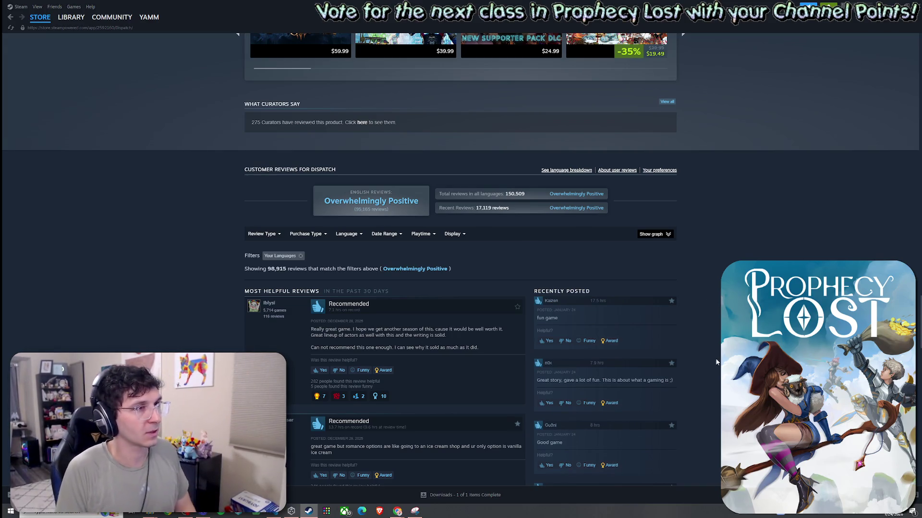
pyautogui.scroll(-3, 716, 359)
pyautogui.scroll(-3, 461, 260)
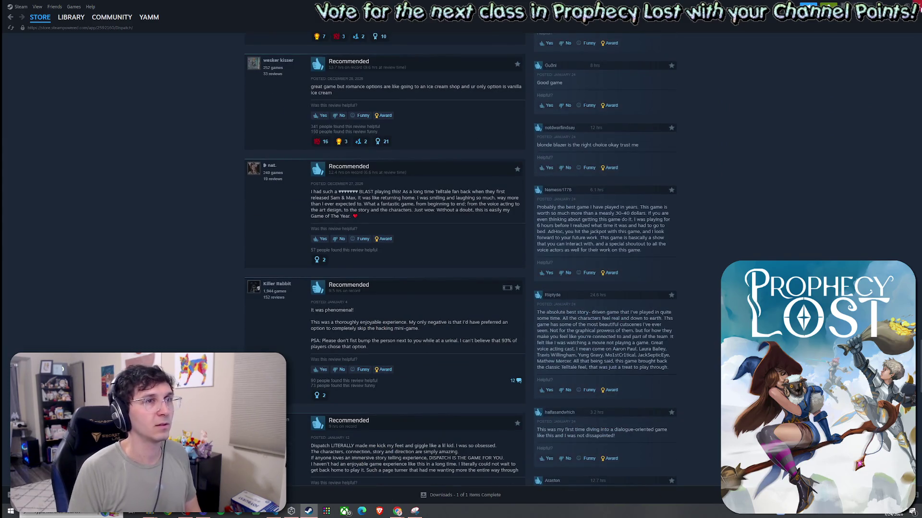
pyautogui.press('super+d')
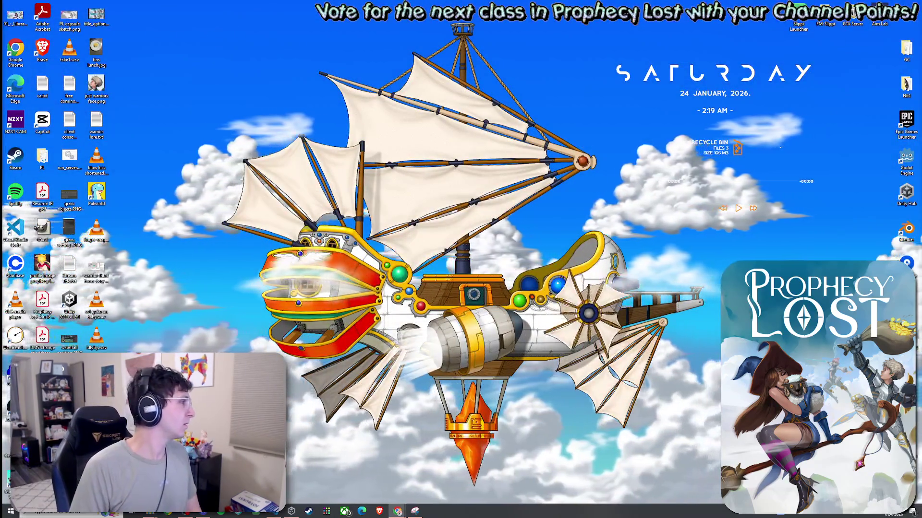
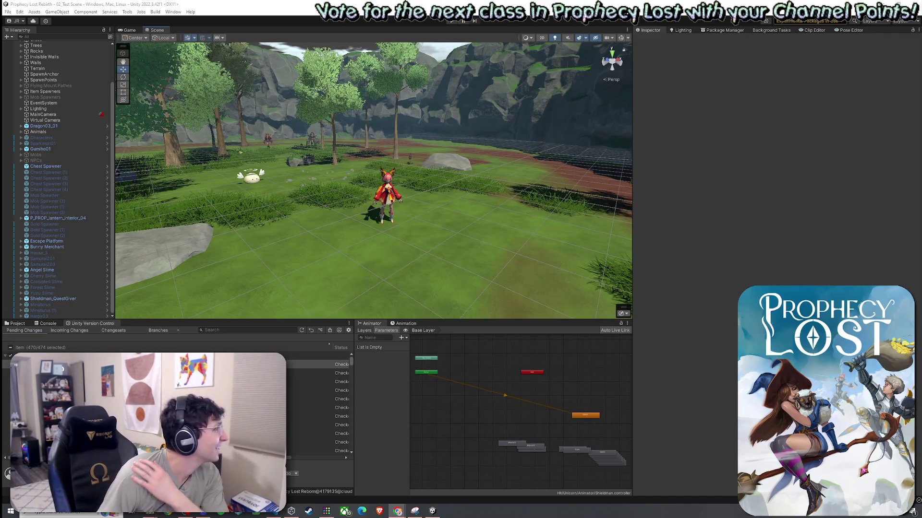
# Step: Select all pending changes for check-in and save the current scene
pyautogui.click(10, 347)
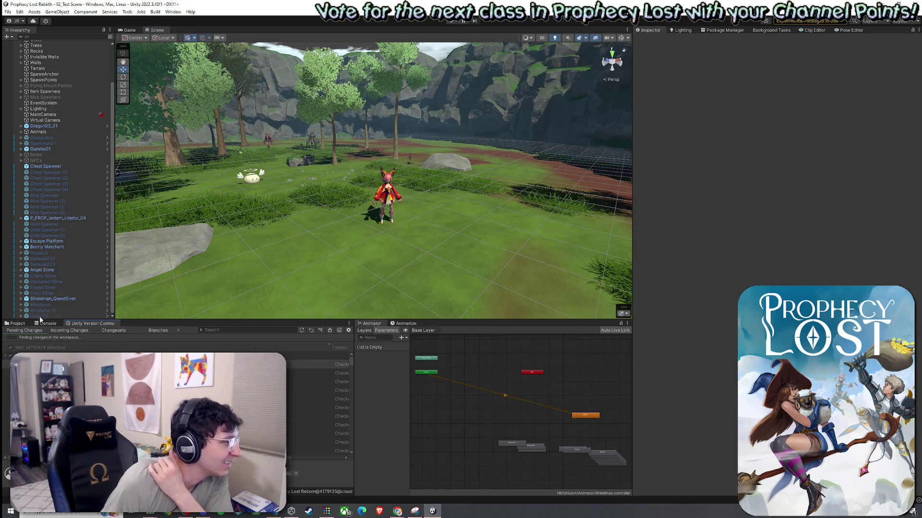
pyautogui.click(19, 323)
pyautogui.click(8, 12)
pyautogui.click(25, 46)
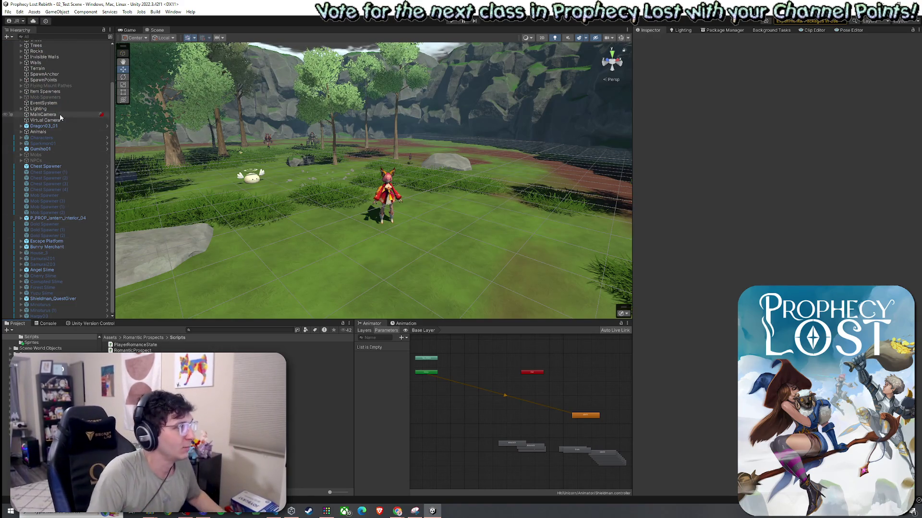
# Step: Search the project assets for 'earthq' and open the Hidden Instinct -- Earthquake definition
pyautogui.scroll(3, 60, 115)
pyautogui.click(111, 337)
pyautogui.click(204, 329)
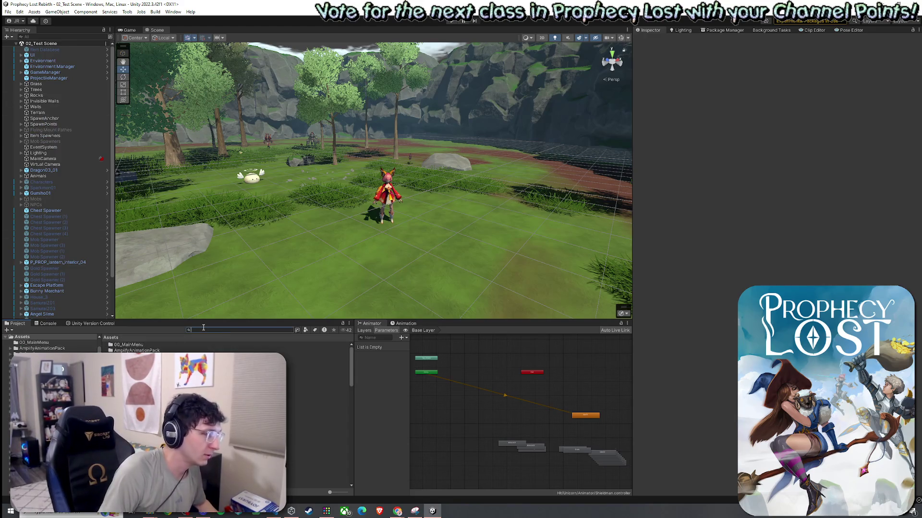
pyautogui.write('earthq')
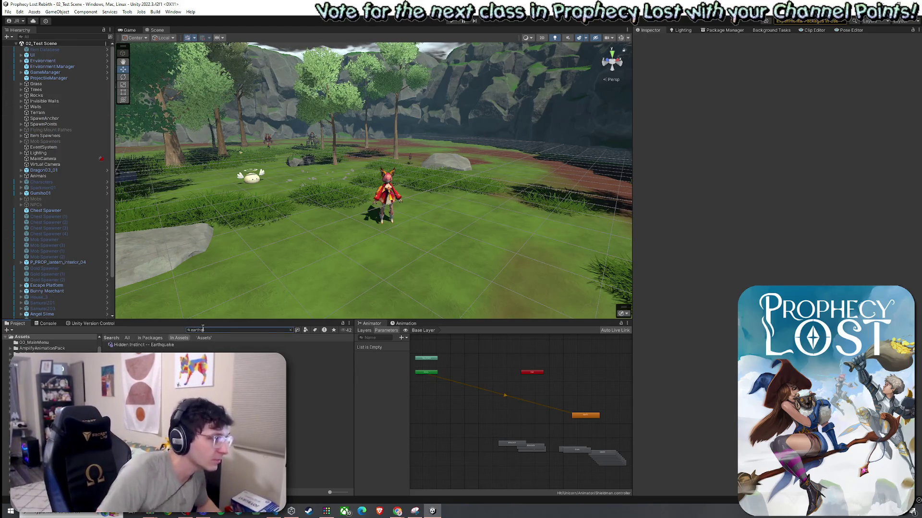
pyautogui.click(158, 348)
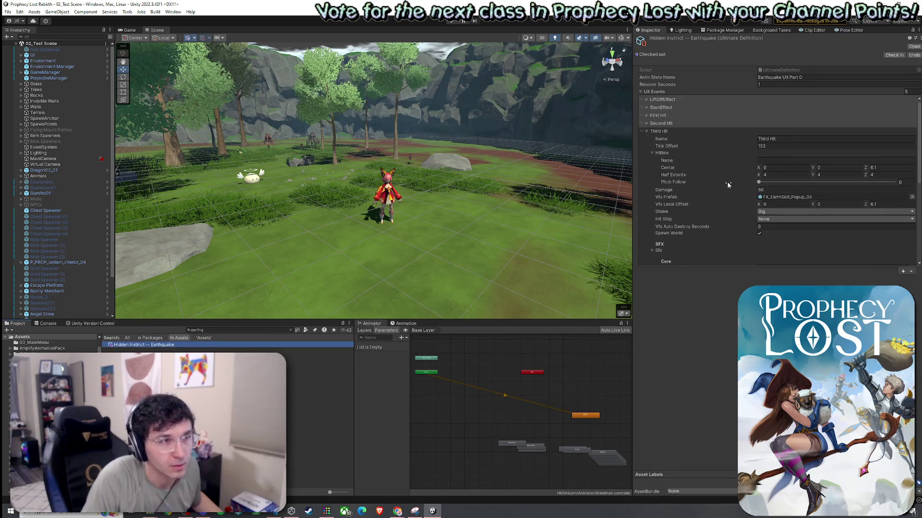
# Step: Set the Third Hit hitbox half extents to 3, 3, 3
pyautogui.click(786, 175)
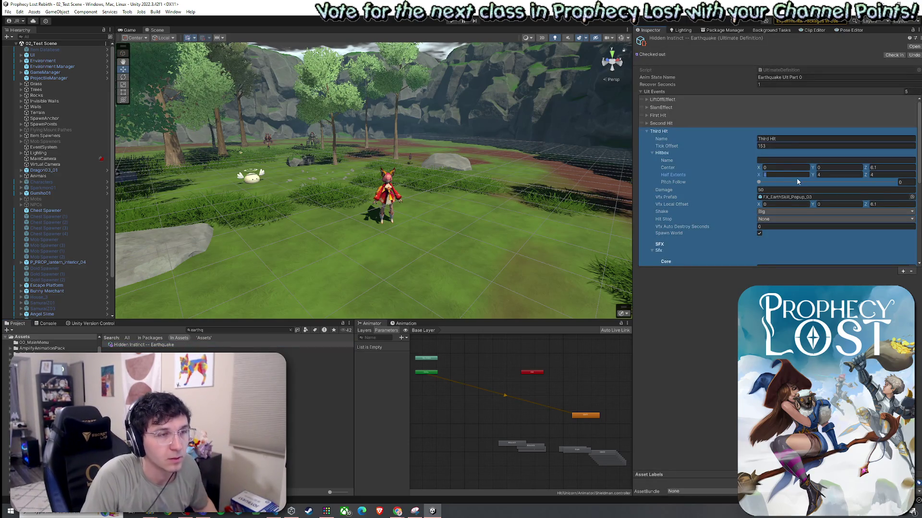
pyautogui.write('3')
pyautogui.press('Tab')
pyautogui.write('3')
pyautogui.press('Tab')
pyautogui.write('3')
pyautogui.click(790, 176)
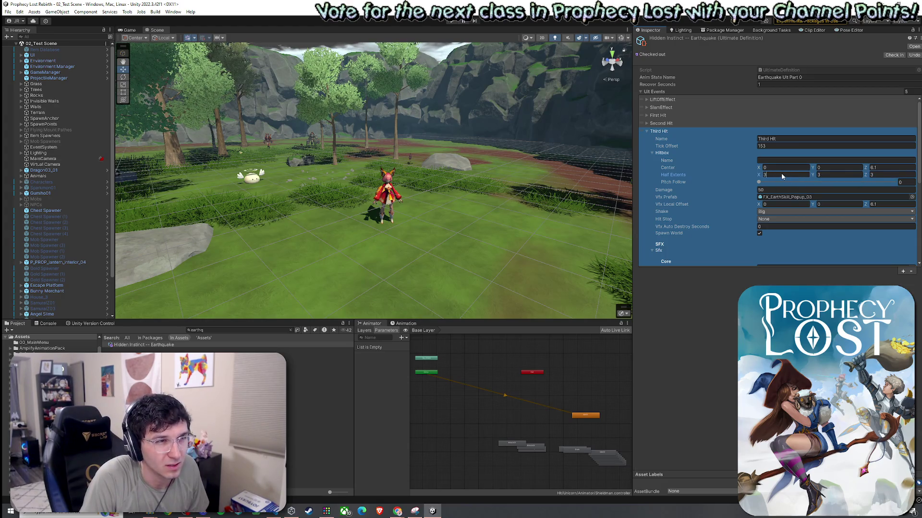
# Step: Set the Second Hit half extents to 3 and the First Hit Y and Z extents to 2.5
pyautogui.click(649, 123)
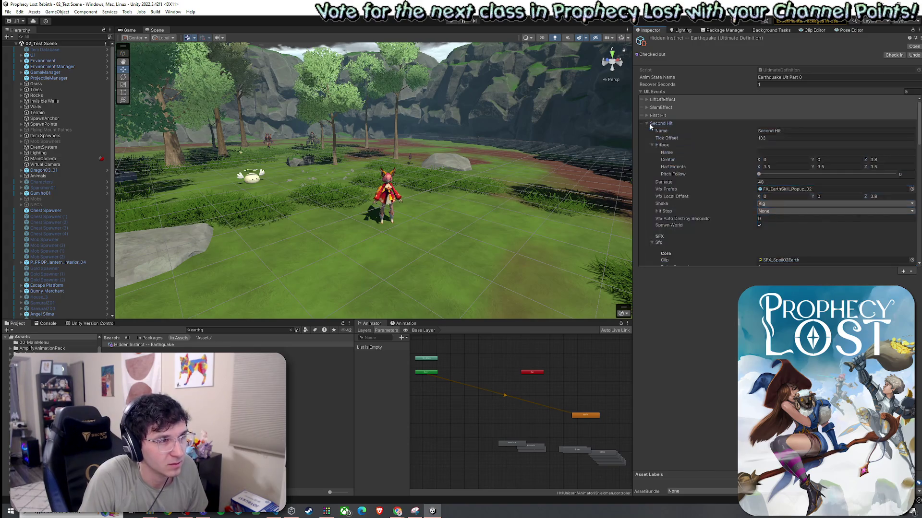
pyautogui.hotkey('ctrl', 'z')
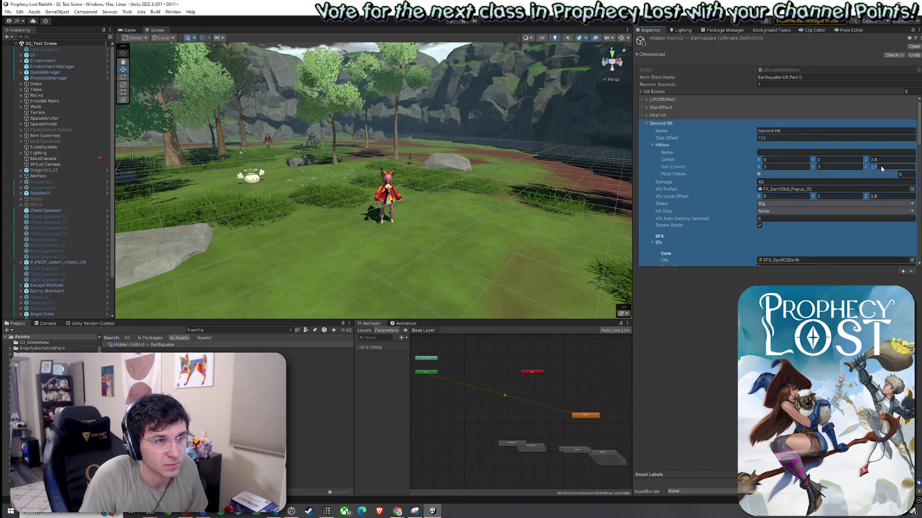
pyautogui.hotkey('ctrl', 'z')
pyautogui.click(785, 159)
pyautogui.click(833, 159)
pyautogui.write('2.5')
pyautogui.click(886, 160)
pyautogui.write('2.5')
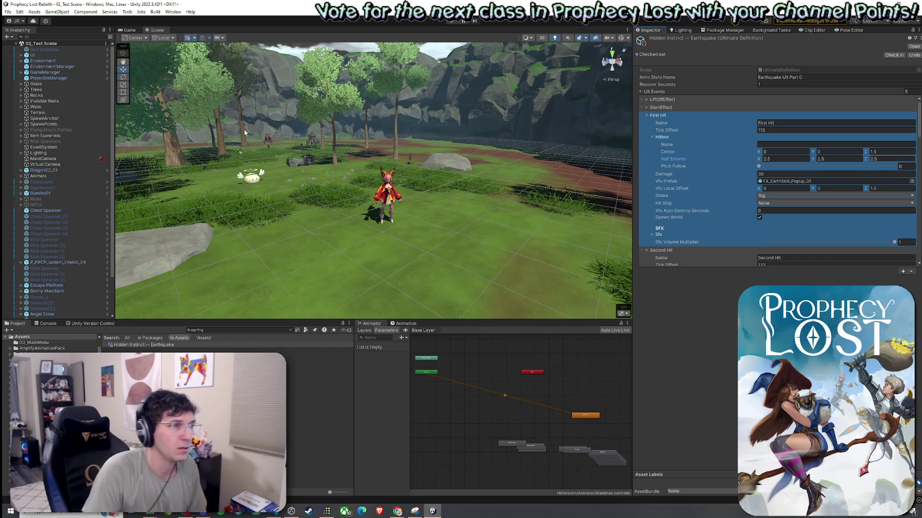
# Step: Save the updated Earthquake definition, then Build And Run the game
pyautogui.click(7, 12)
pyautogui.click(24, 47)
pyautogui.click(8, 11)
pyautogui.click(50, 115)
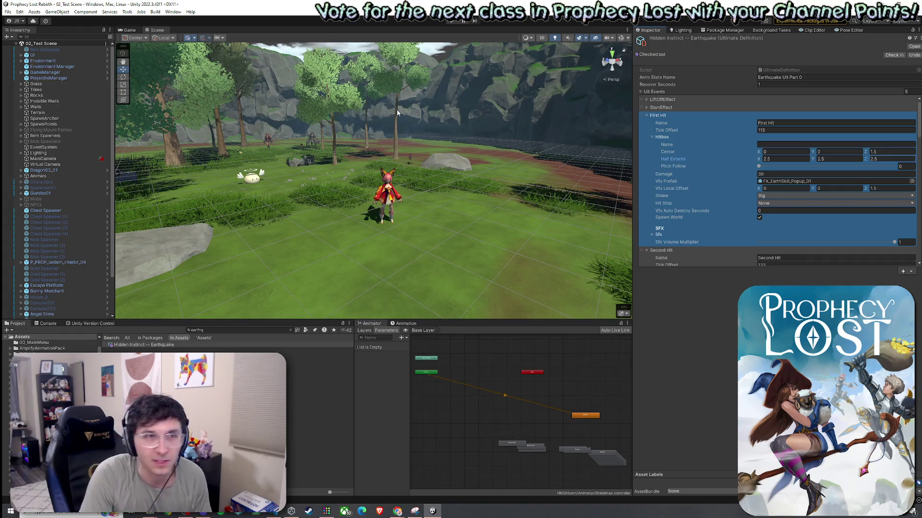
pyautogui.click(7, 12)
pyautogui.click(7, 12)
pyautogui.click(8, 11)
pyautogui.click(29, 114)
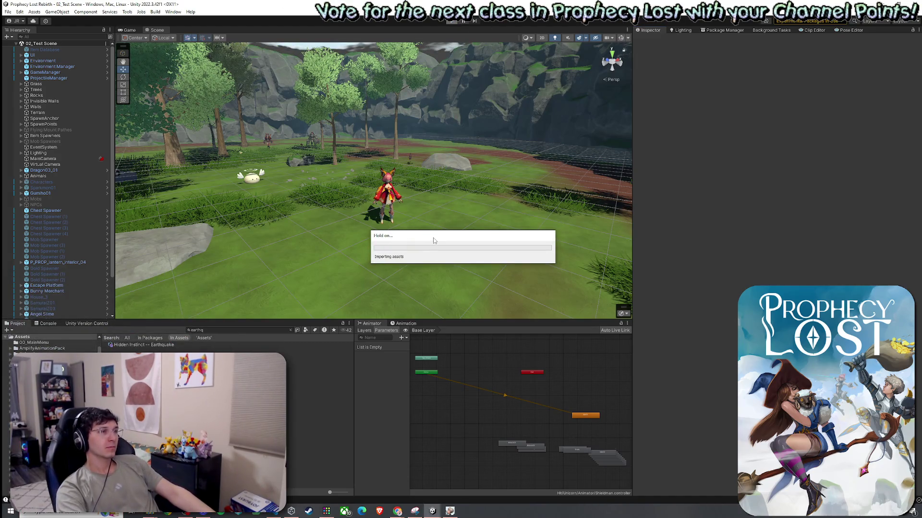
# Step: Move the progress dialog aside and play from the main menu into 02_Test Scene via the destination map
pyautogui.moveTo(433, 240)
pyautogui.mouseDown()
pyautogui.moveTo(395, 232)
pyautogui.moveTo(417, 223)
pyautogui.mouseUp()
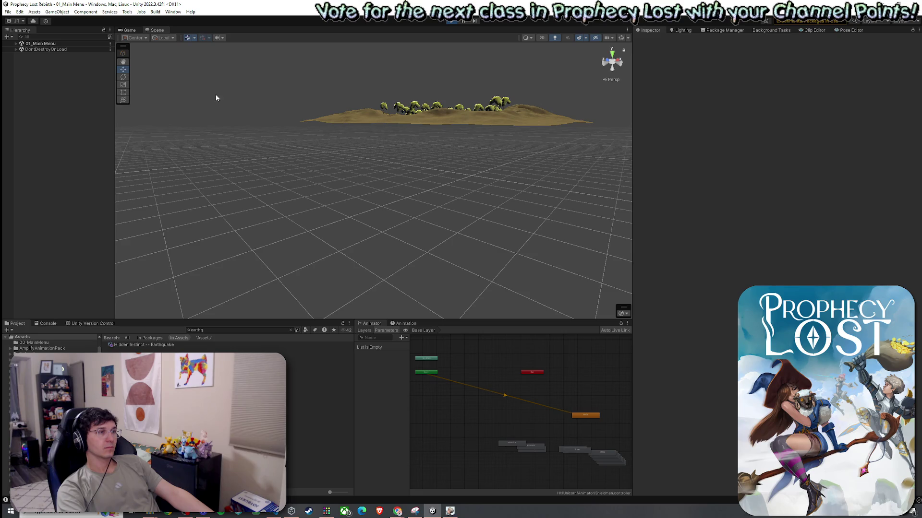
pyautogui.click(133, 31)
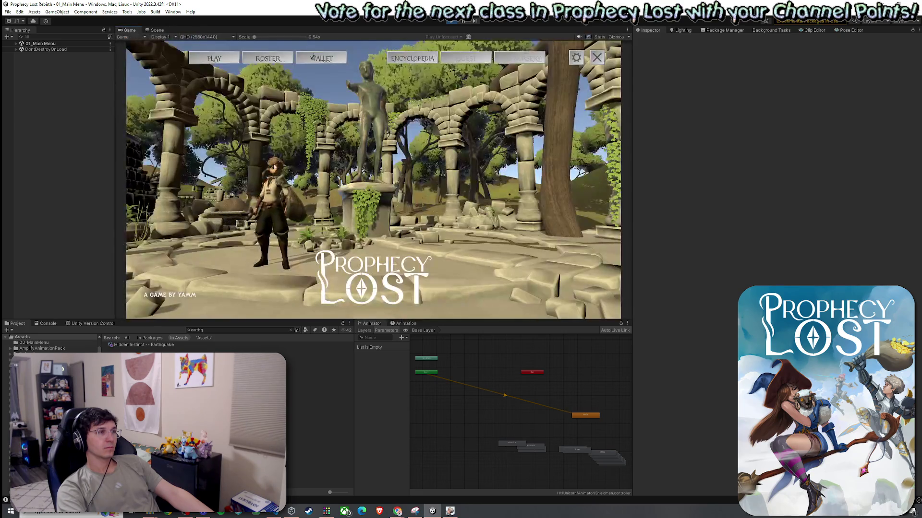
pyautogui.click(215, 58)
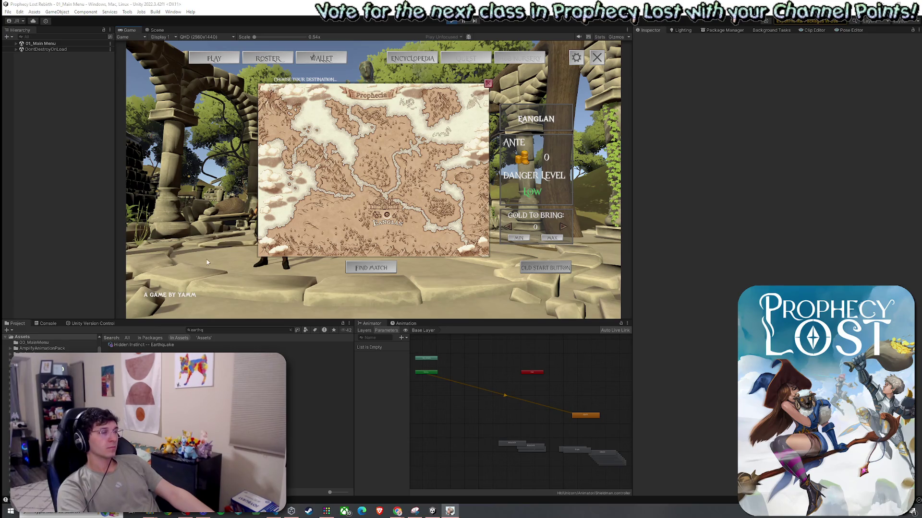
pyautogui.click(381, 224)
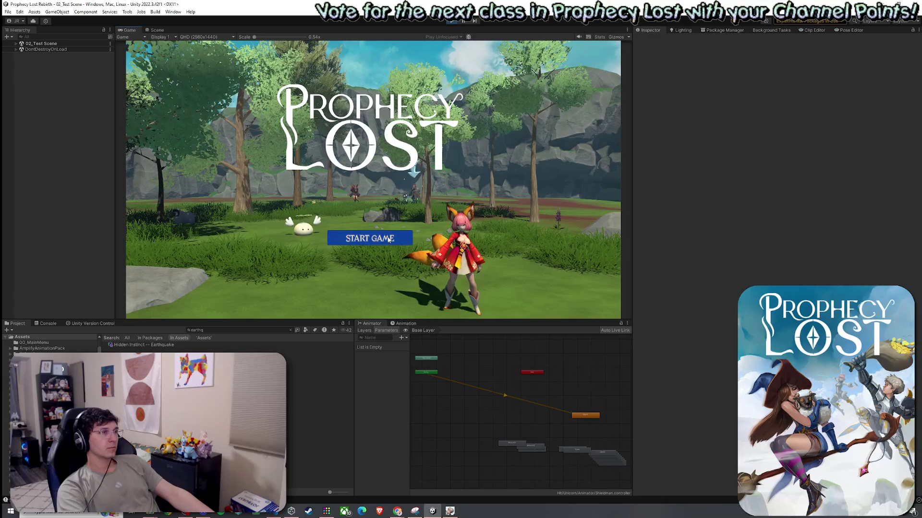
# Step: Start the session, run into the field, raise the shield and cast the earthquake ultimate
pyautogui.press('super')
pyautogui.press('Escape')
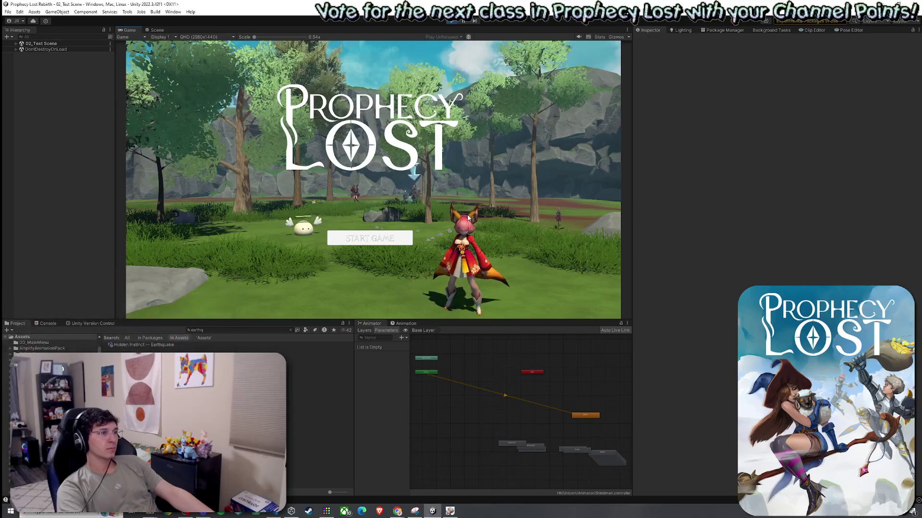
pyautogui.click(373, 240)
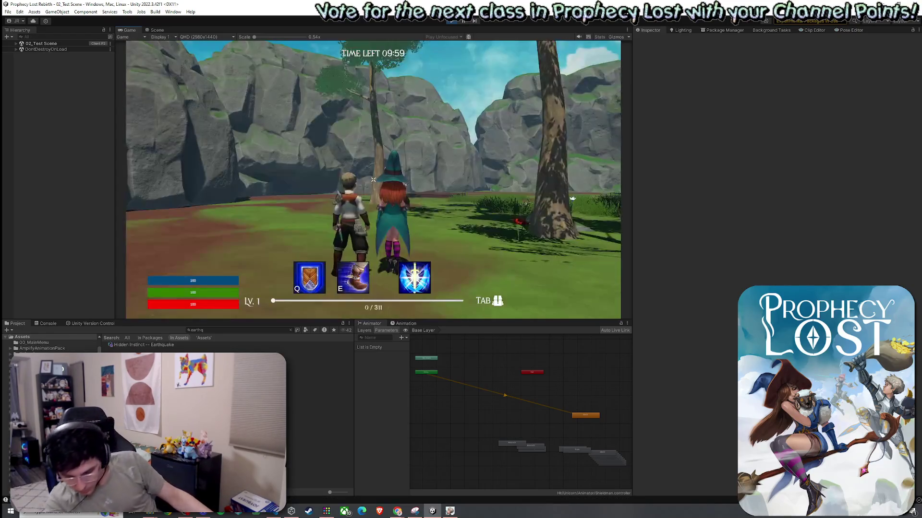
pyautogui.press('w')
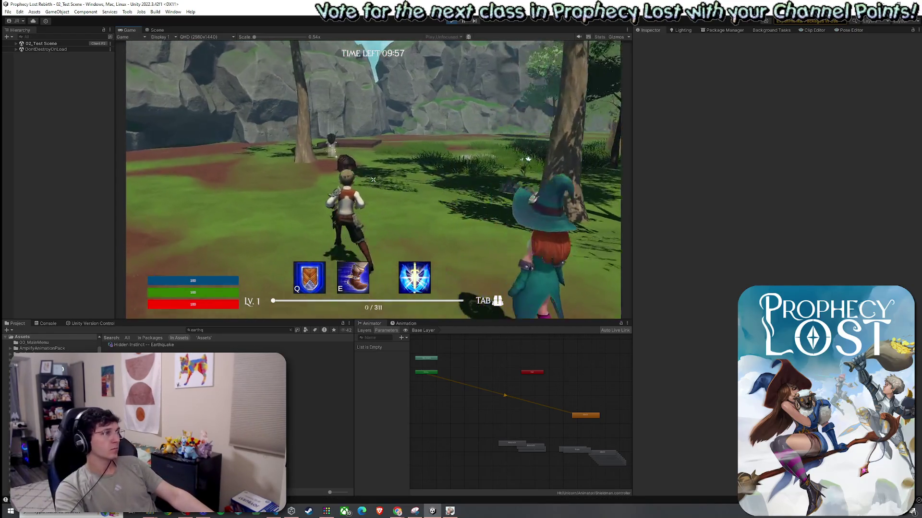
pyautogui.press('w')
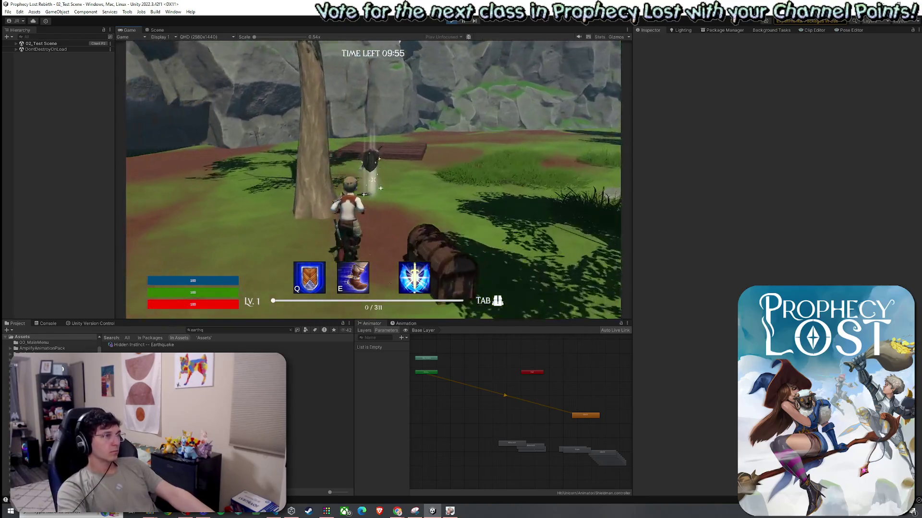
pyautogui.press('w')
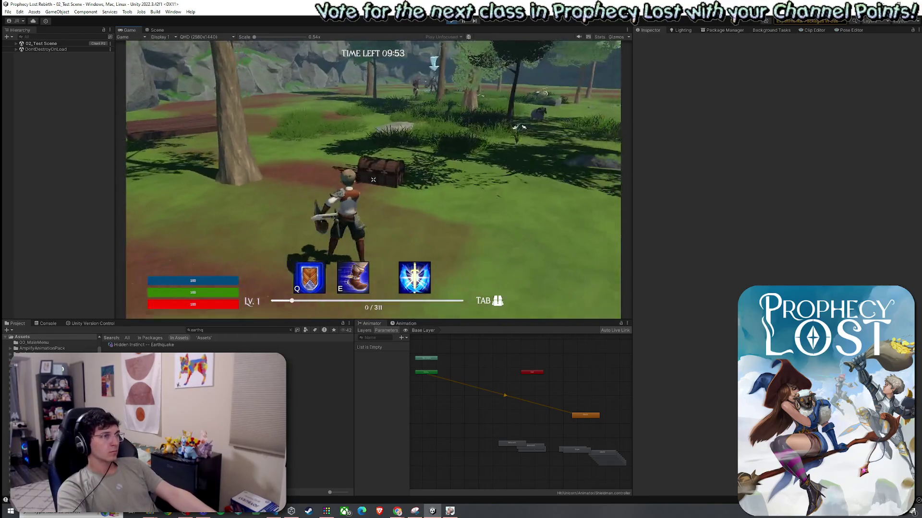
pyautogui.rightClick(373, 180)
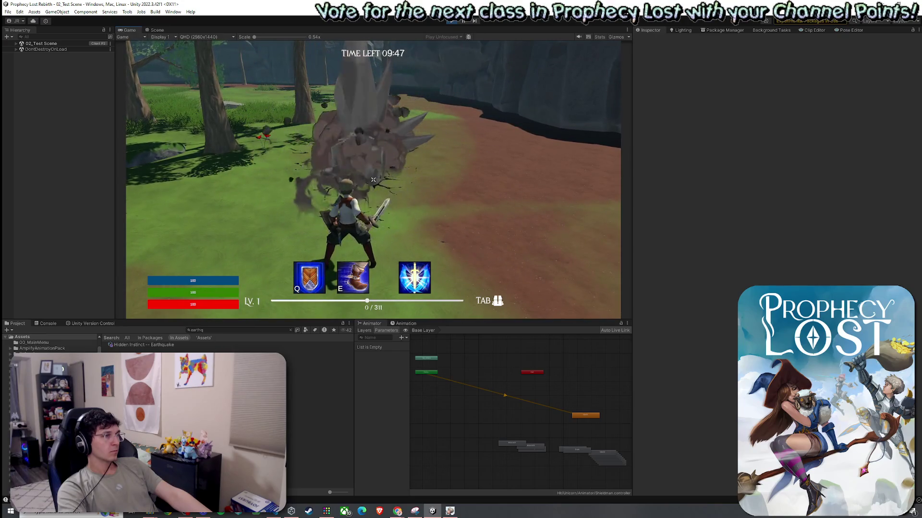
pyautogui.press('s')
pyautogui.rightClick(373, 180)
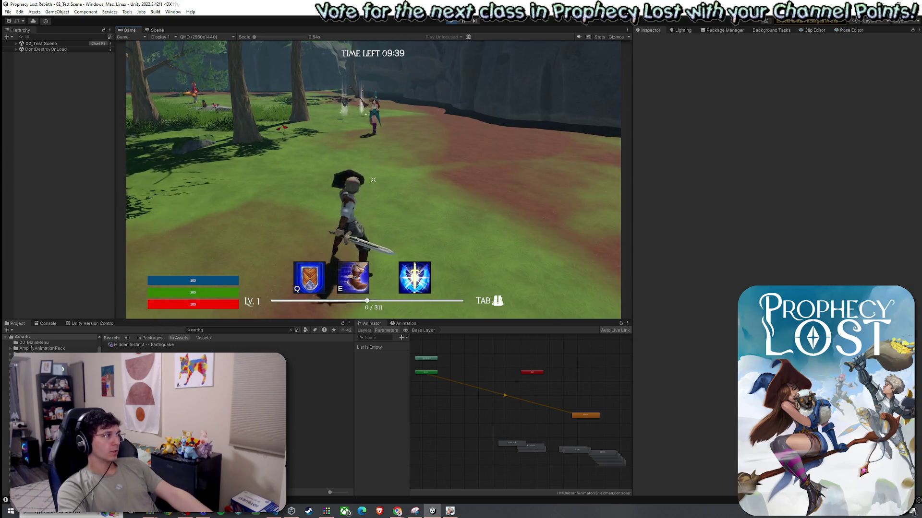
pyautogui.click(373, 180)
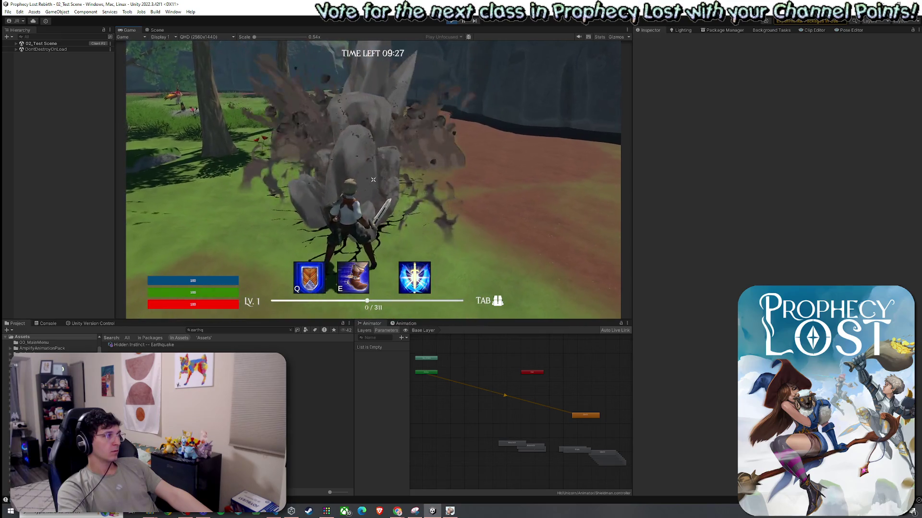
# Step: Run past the trees and NPCs across the clearing, then exit Play mode with Ctrl+P
pyautogui.press('w')
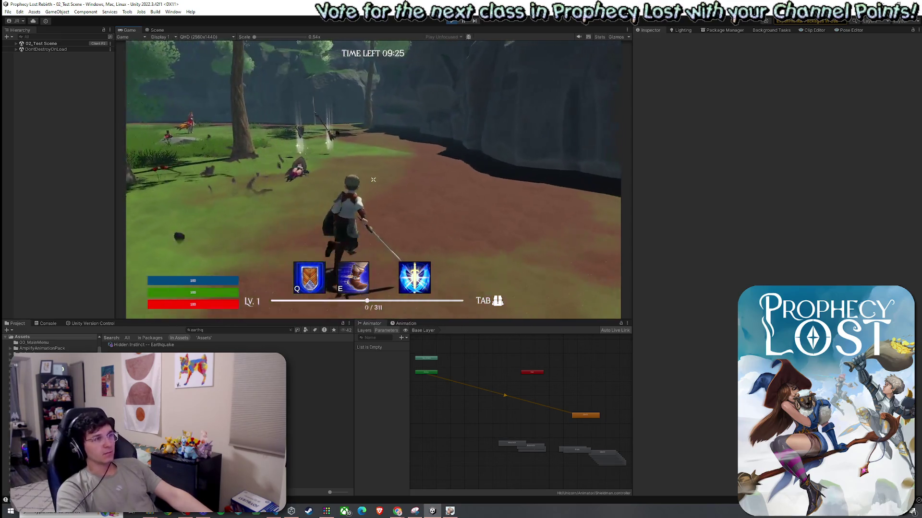
pyautogui.press('w')
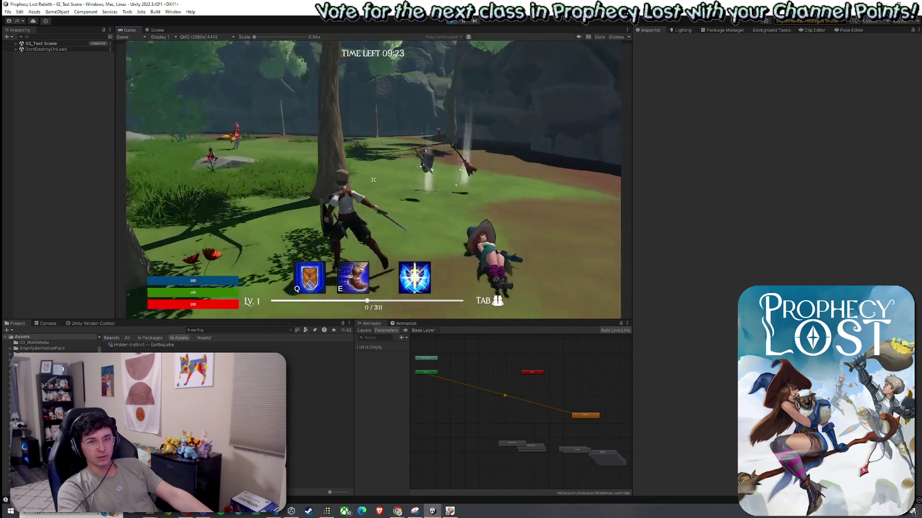
pyautogui.press('w')
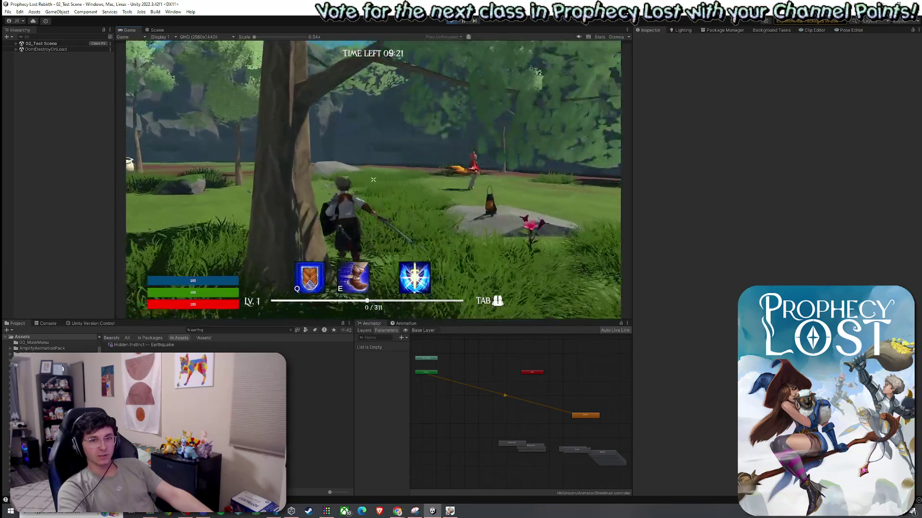
pyautogui.press('w')
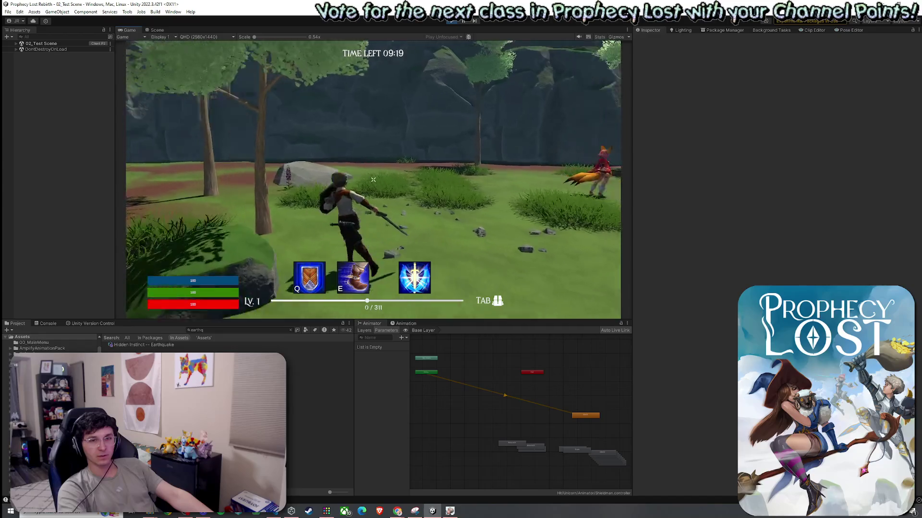
pyautogui.press('w')
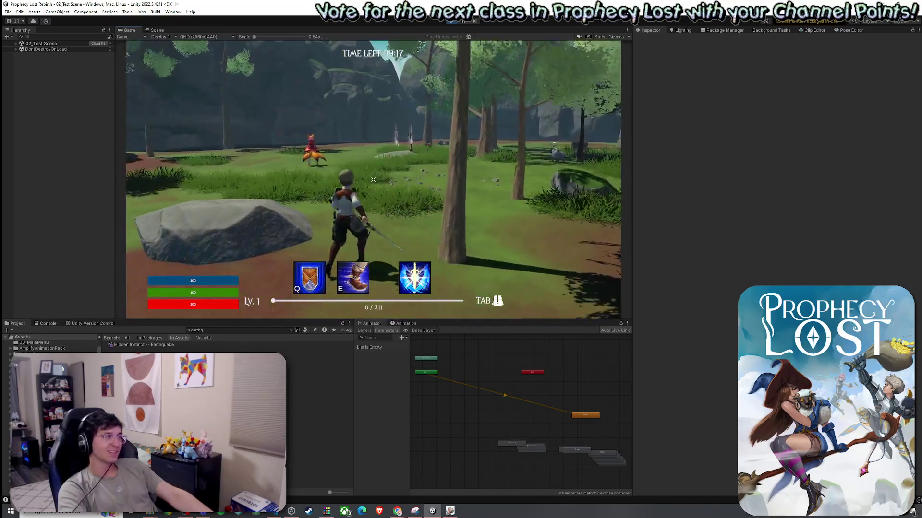
pyautogui.press('w')
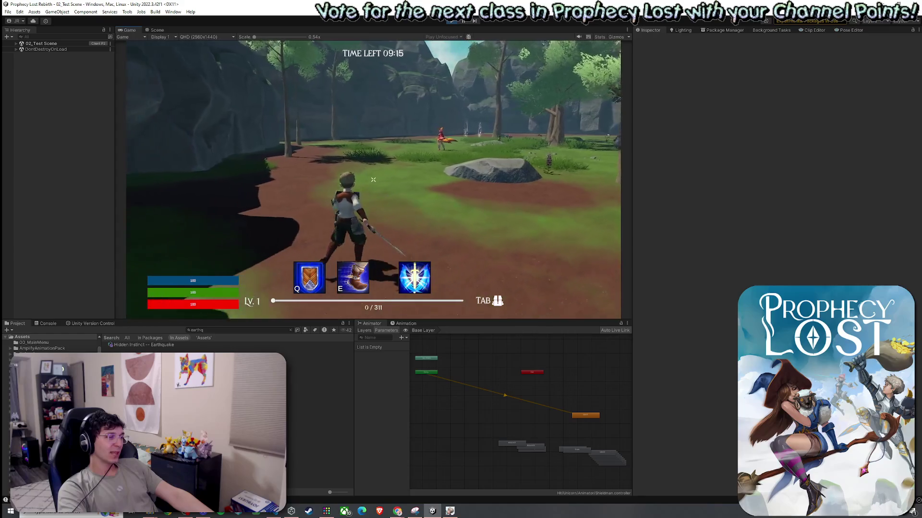
pyautogui.press('w')
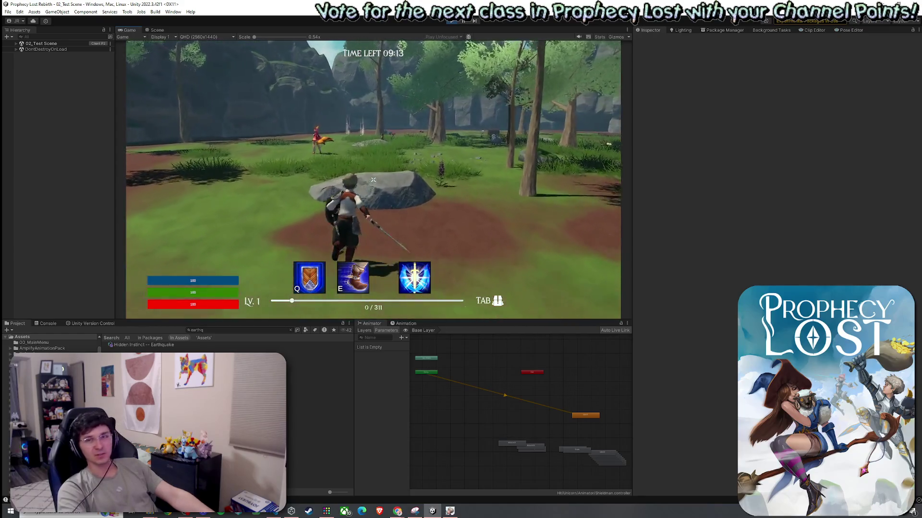
pyautogui.press('super')
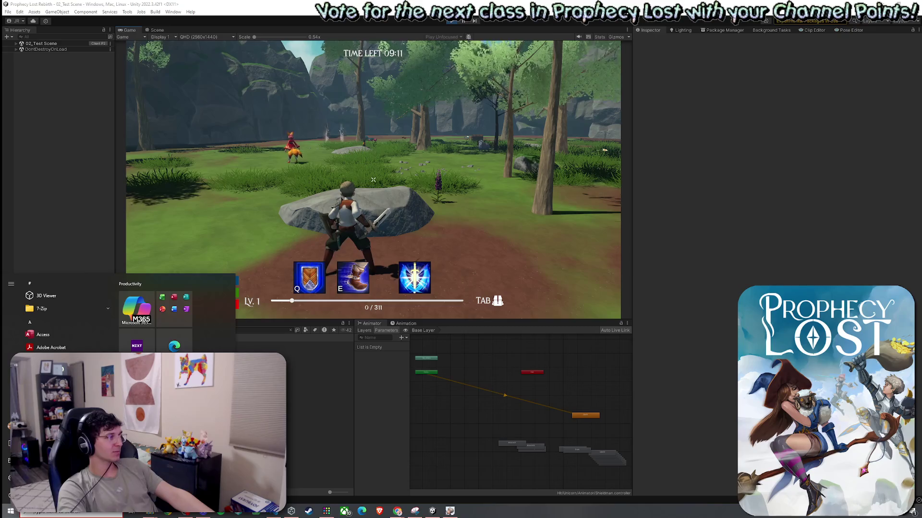
pyautogui.press('Escape')
pyautogui.hotkey('ctrl', 'p')
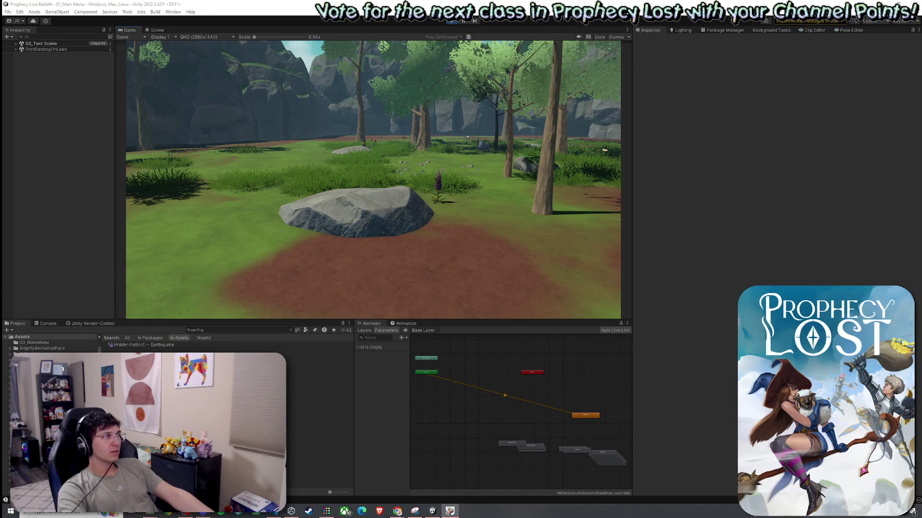
# Step: Open the world map destination picker and travel to the test scene
pyautogui.moveTo(370, 183)
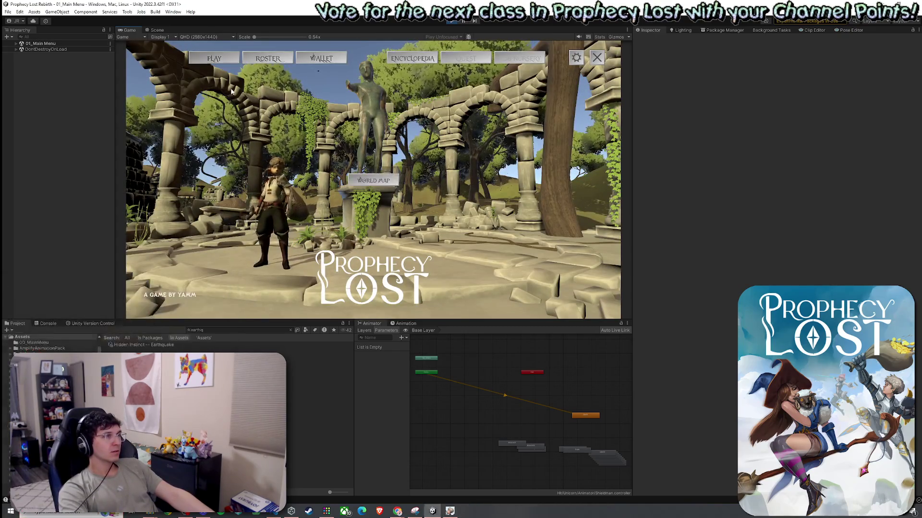
pyautogui.click(373, 181)
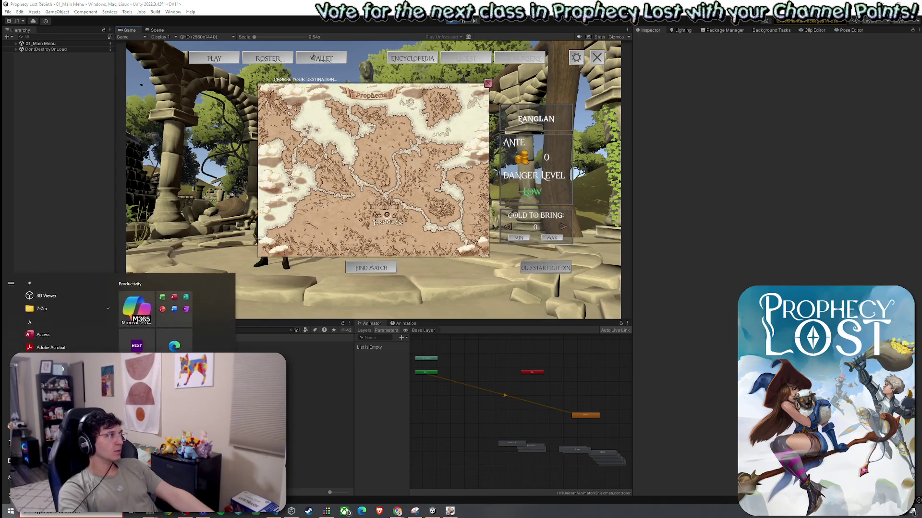
pyautogui.click(370, 268)
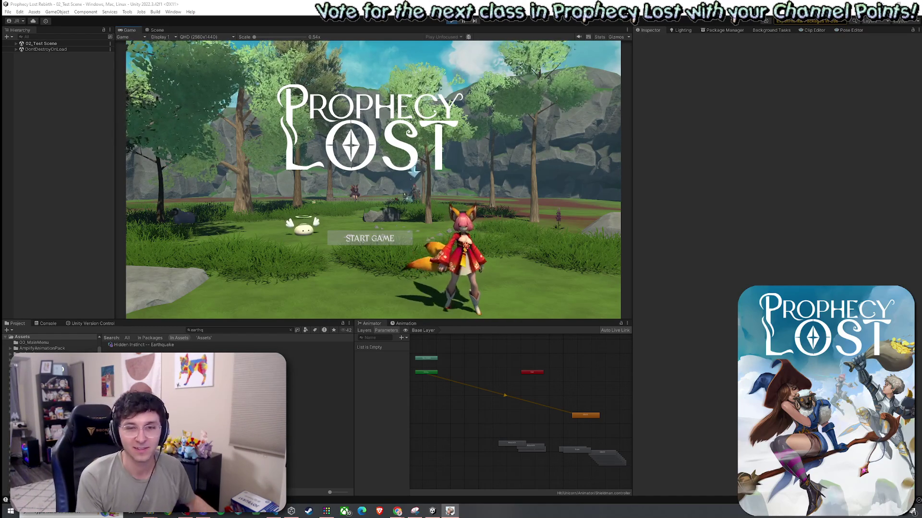
# Step: Dismiss the Start menu and click START GAME on the title screen
pyautogui.press('super')
pyautogui.press('Escape')
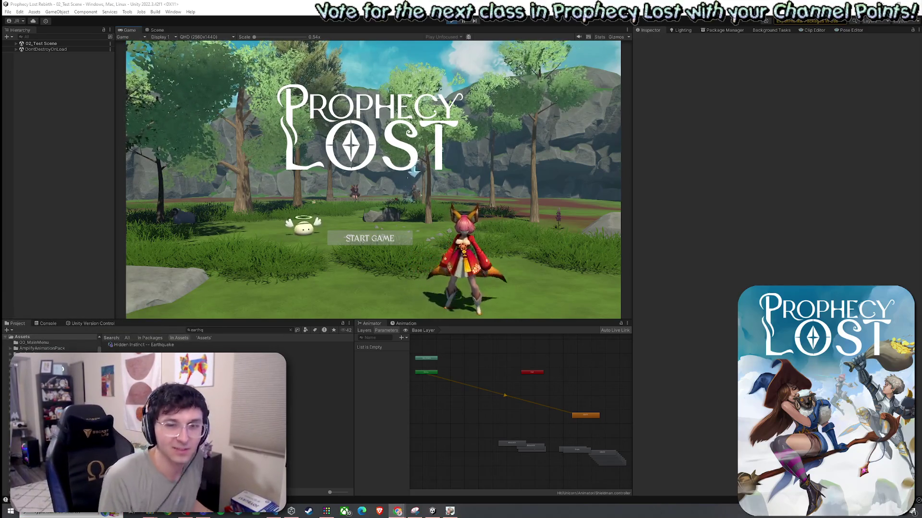
pyautogui.click(378, 242)
pyautogui.press('super')
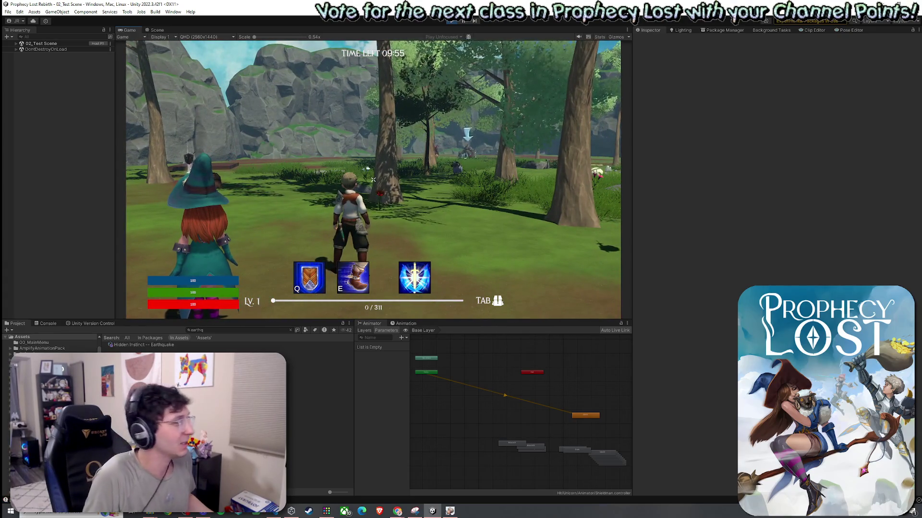
# Step: Run forward, pick up the glowing shield, and cast the earthquake slam on the witch
pyautogui.press('w')
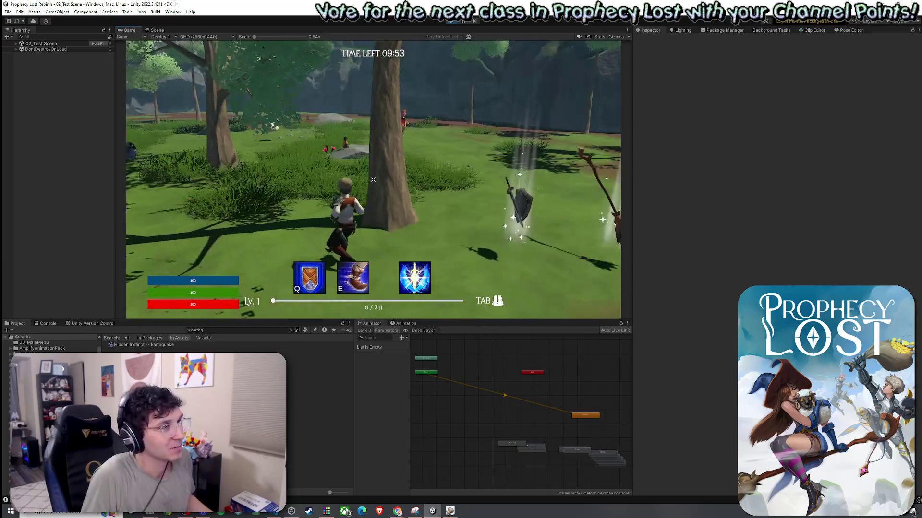
pyautogui.press('Tab')
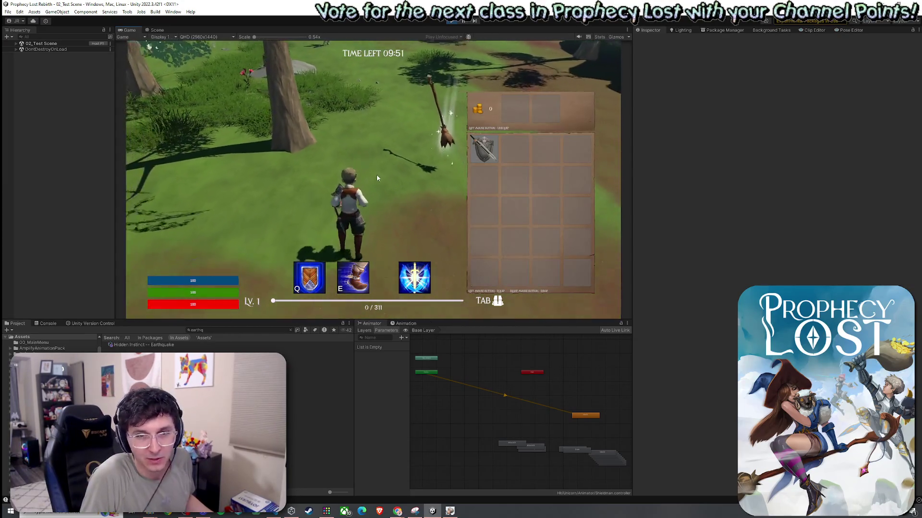
pyautogui.press('Tab')
pyautogui.press('w')
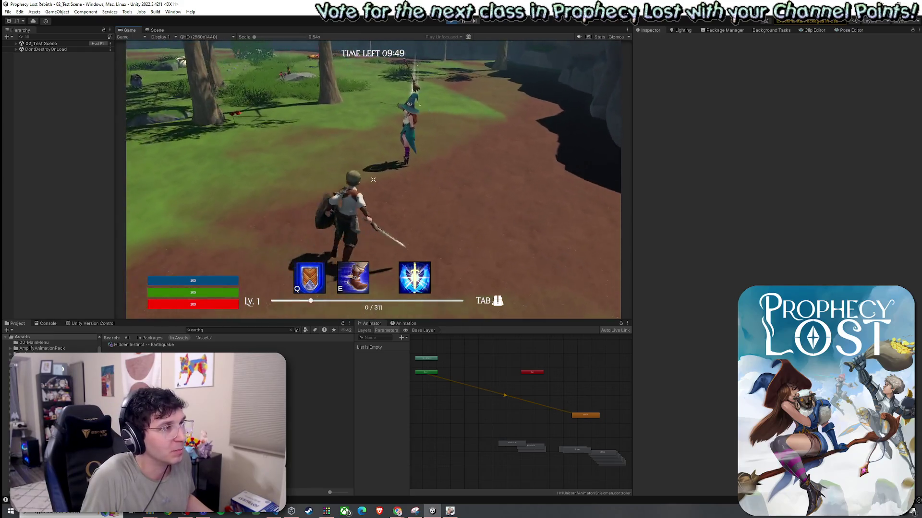
pyautogui.press('space')
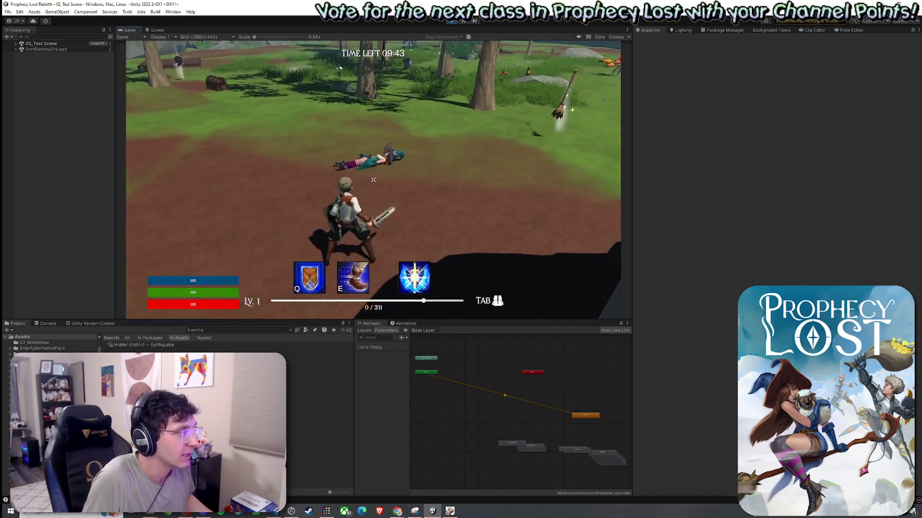
# Step: Walk around the defeated witch and maximize the Game view
pyautogui.press('w')
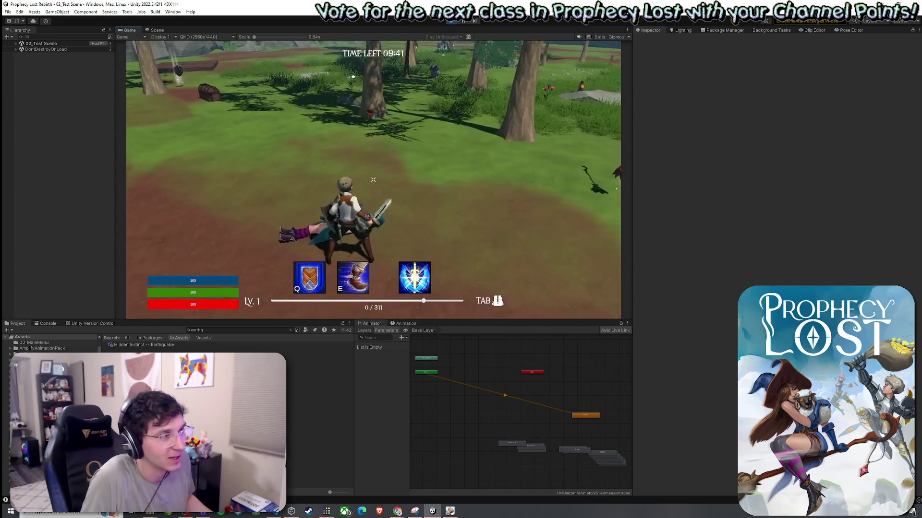
pyautogui.press('w')
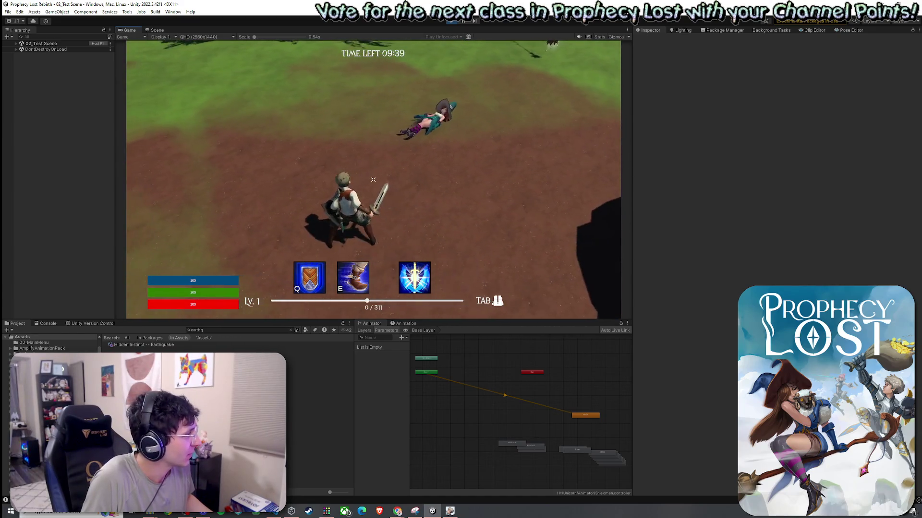
pyautogui.press('w')
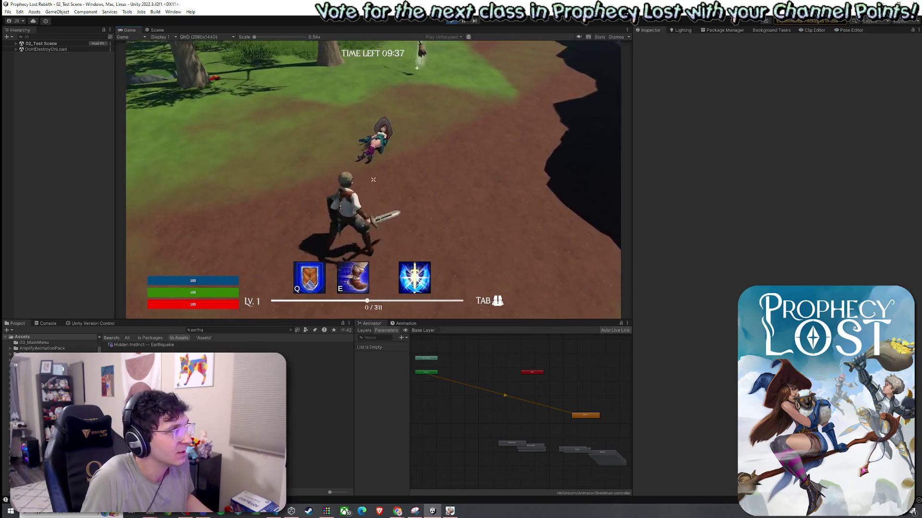
pyautogui.press('w')
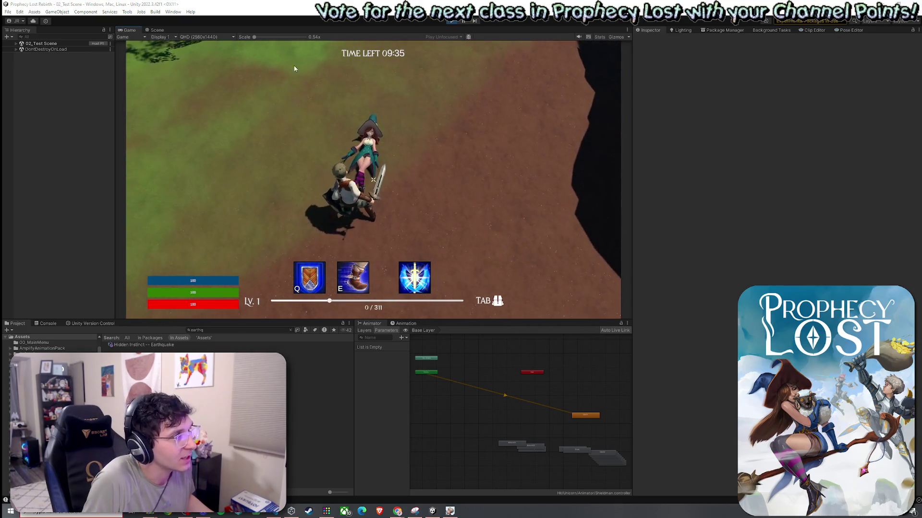
pyautogui.doubleClick(130, 29)
# Step: Circle the witch and orbit the game camera around the characters
pyautogui.press('a')
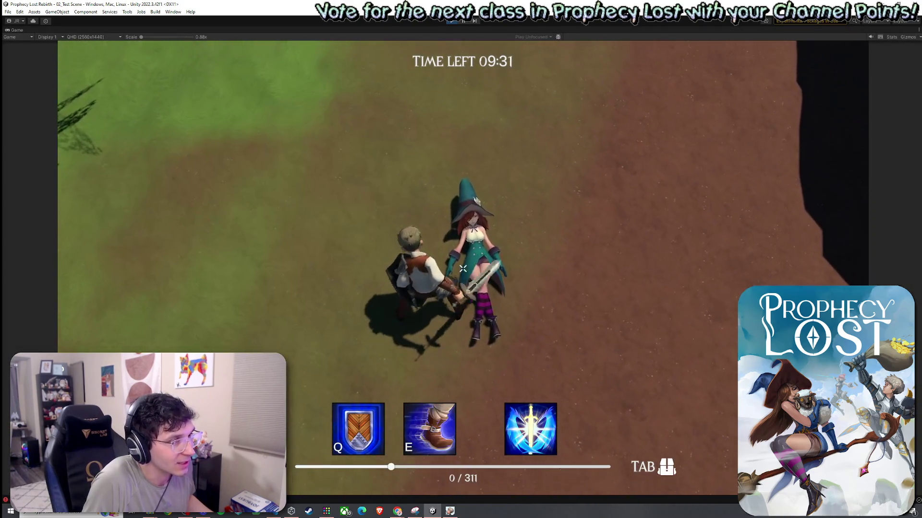
pyautogui.scroll(5, 463, 269)
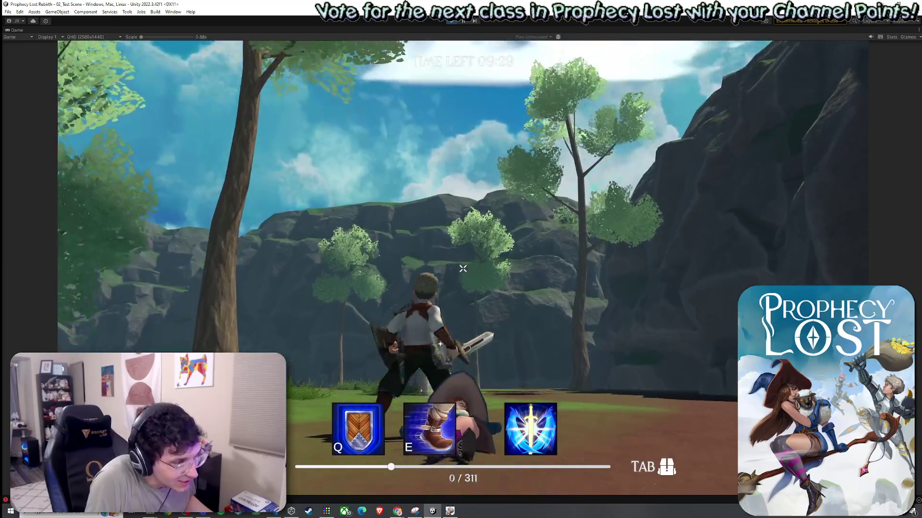
pyautogui.scroll(-5, 462, 269)
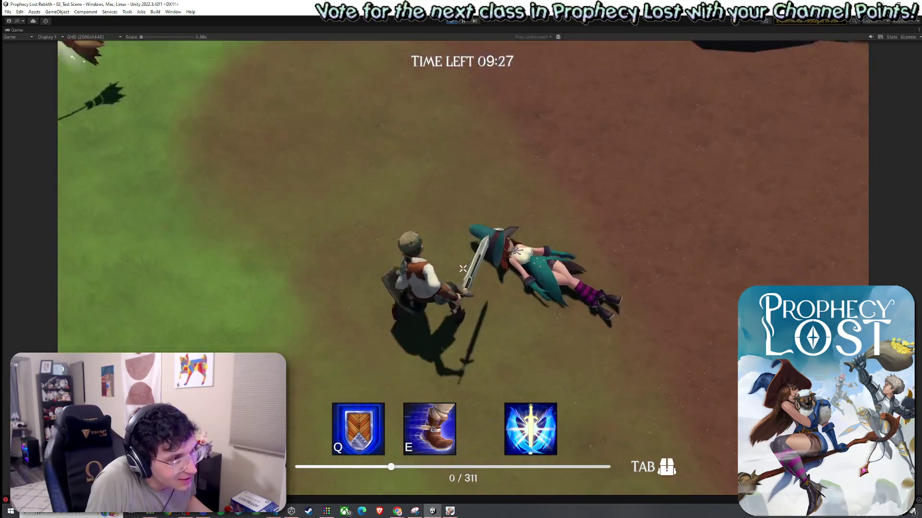
pyautogui.moveTo(463, 269); pyautogui.dragTo(463, 269)
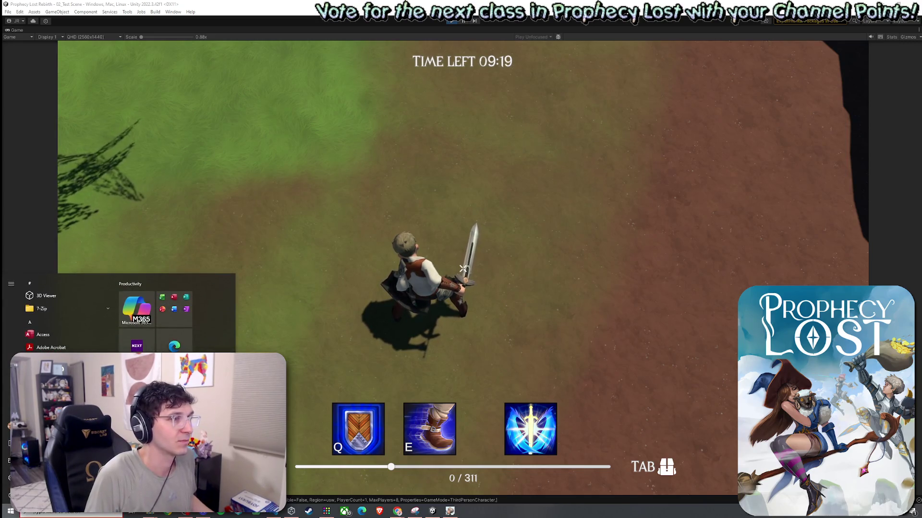
pyautogui.scroll(5, 462, 269)
# Step: Dash, activate the shield and press B to escape, swinging the sword during the countdown
pyautogui.press('w')
pyautogui.press('e')
pyautogui.press('q')
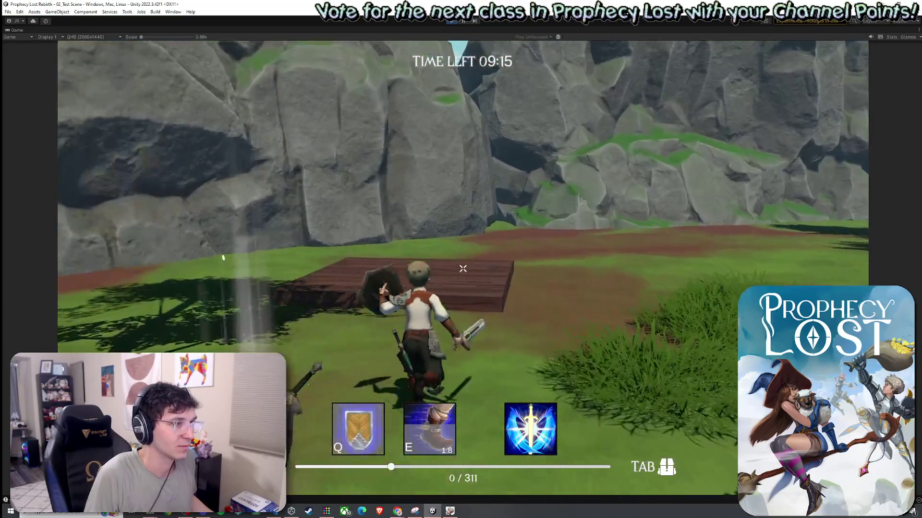
pyautogui.press('b')
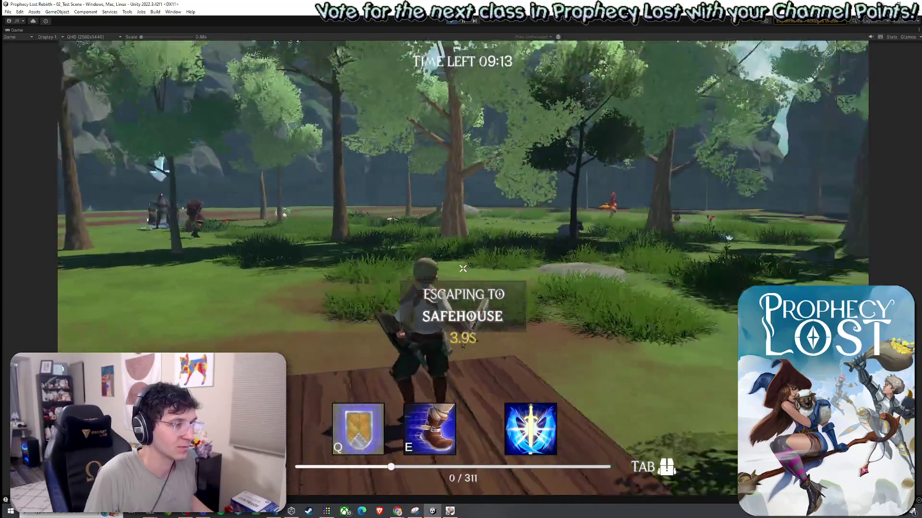
pyautogui.click(463, 268)
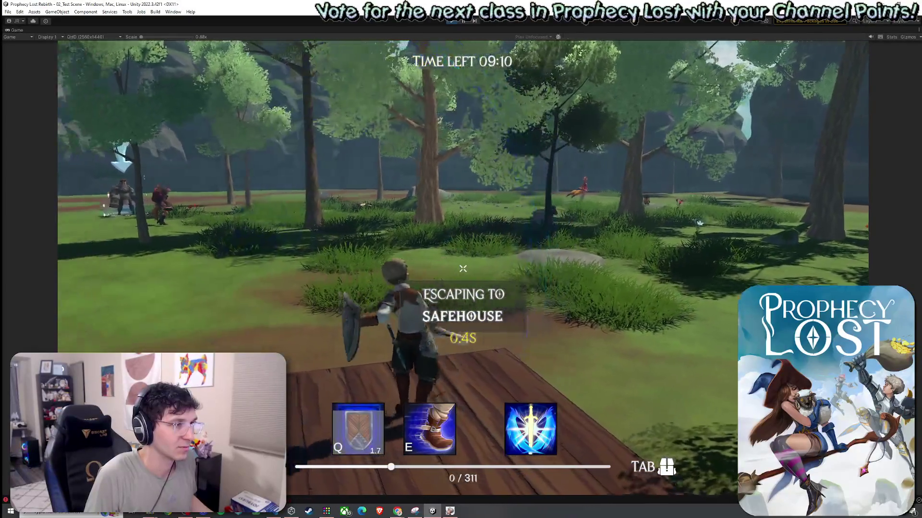
pyautogui.click(463, 269)
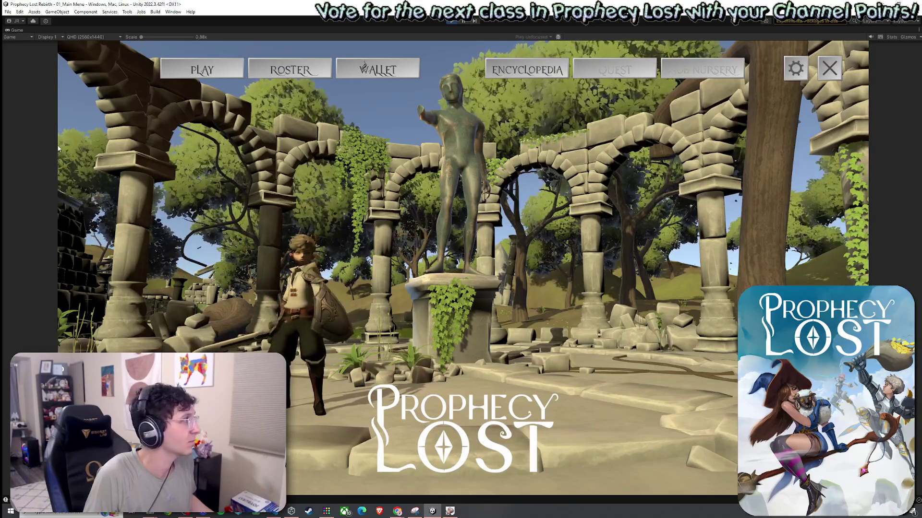
# Step: Pick the match destination and click START GAME on the title screen
pyautogui.click(453, 278)
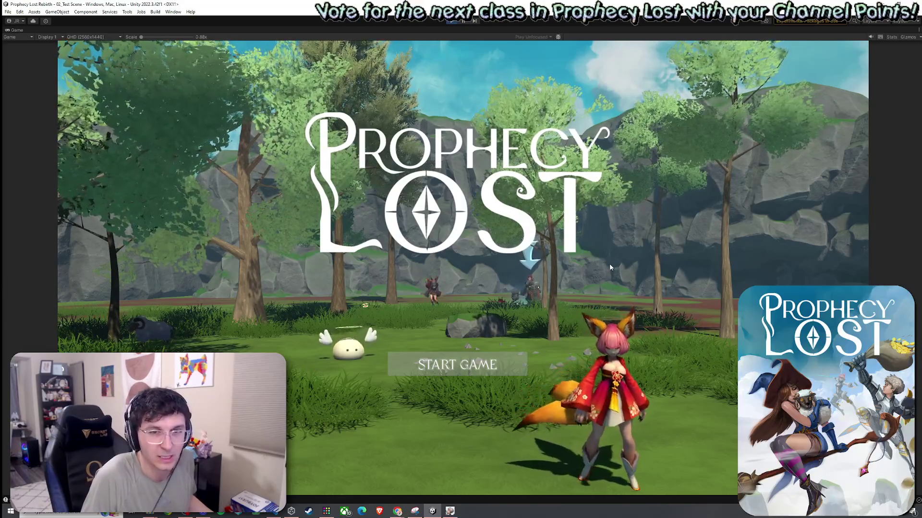
pyautogui.click(499, 355)
pyautogui.press('super')
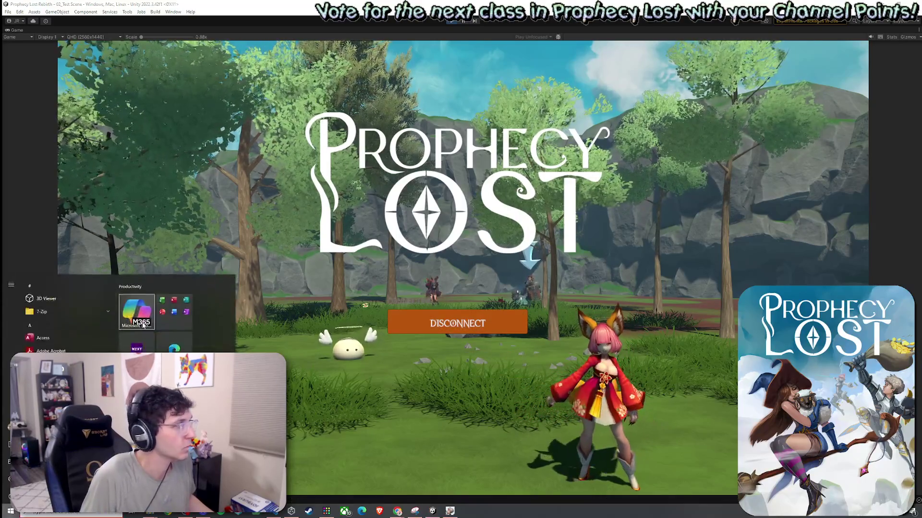
# Step: Run the character with WASD past the chest and along the rock wall toward the witch
pyautogui.press('super')
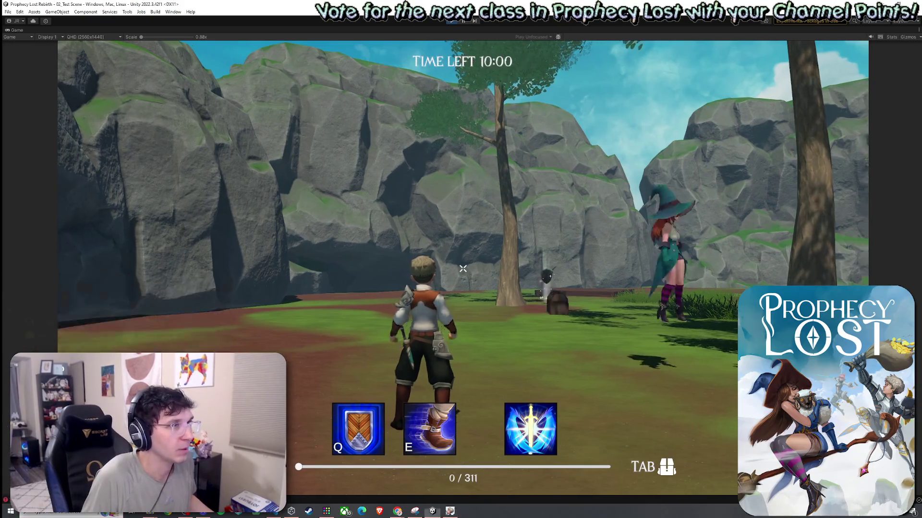
pyautogui.press('w')
pyautogui.press('w')
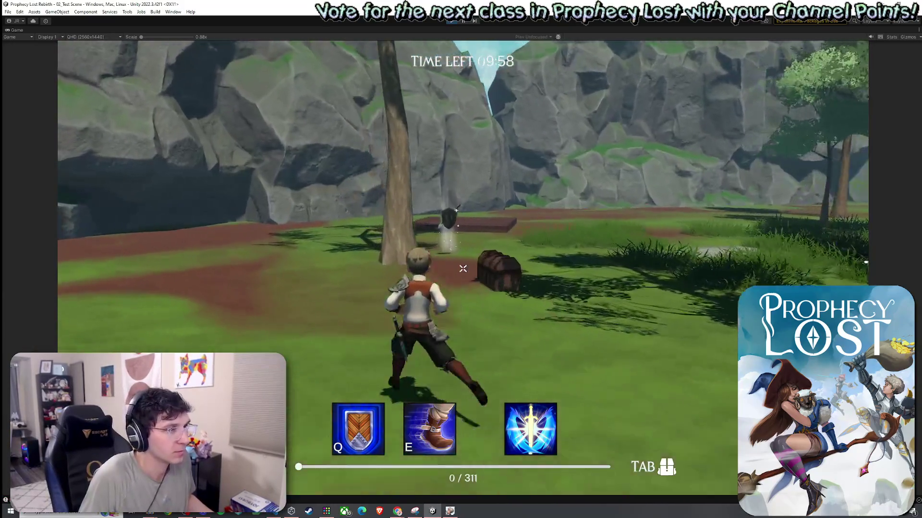
pyautogui.press('w')
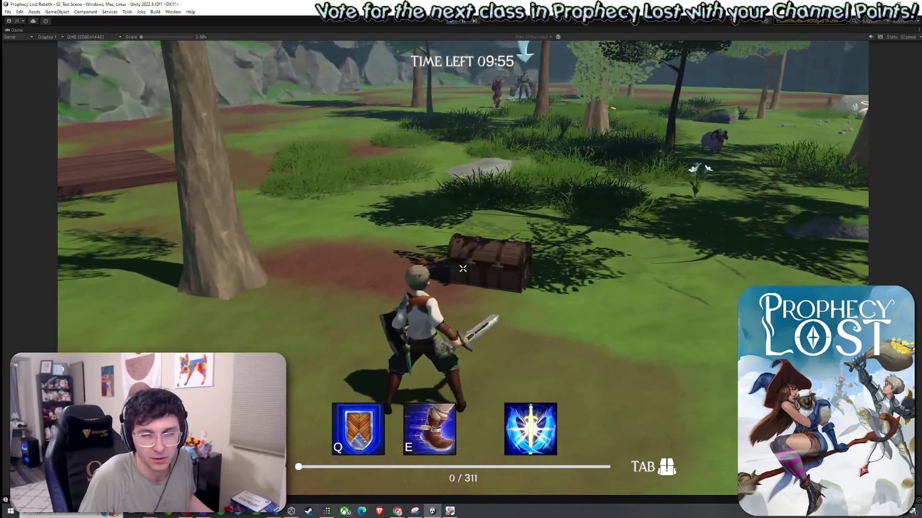
pyautogui.moveTo(462, 269)
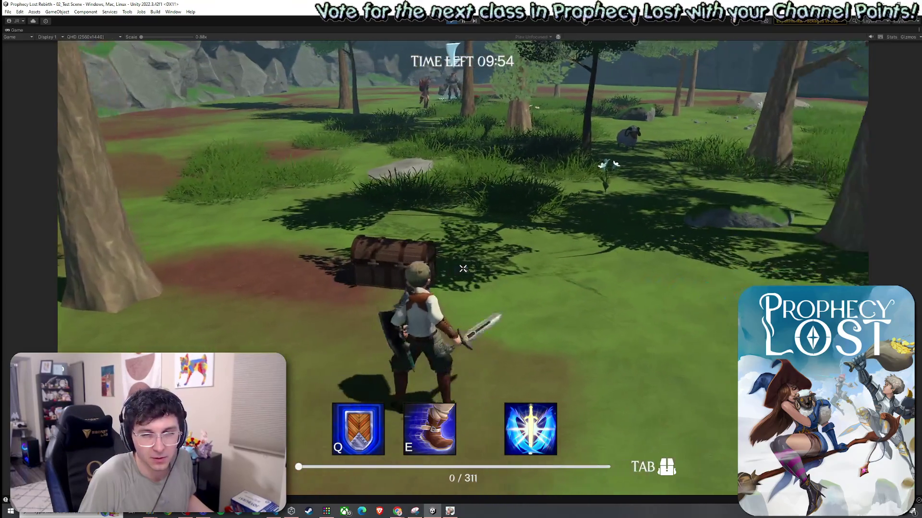
pyautogui.press('a')
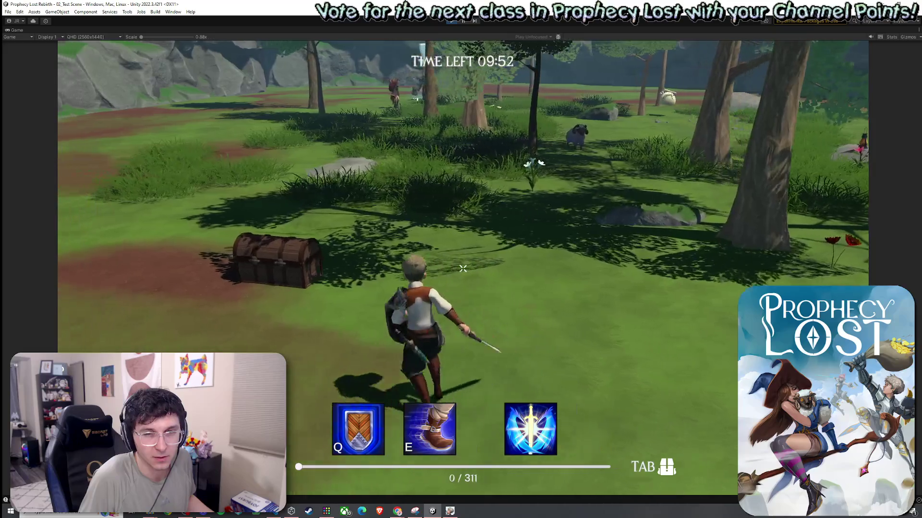
pyautogui.press('a')
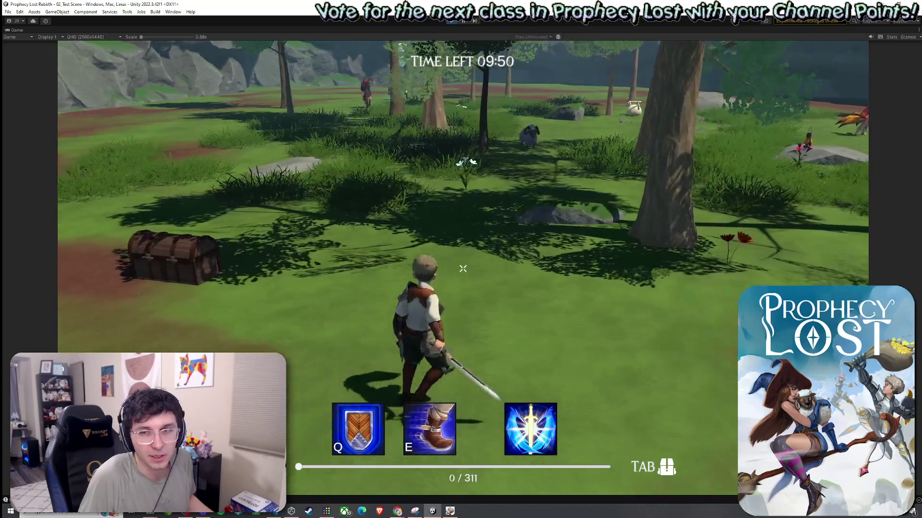
pyautogui.press('d')
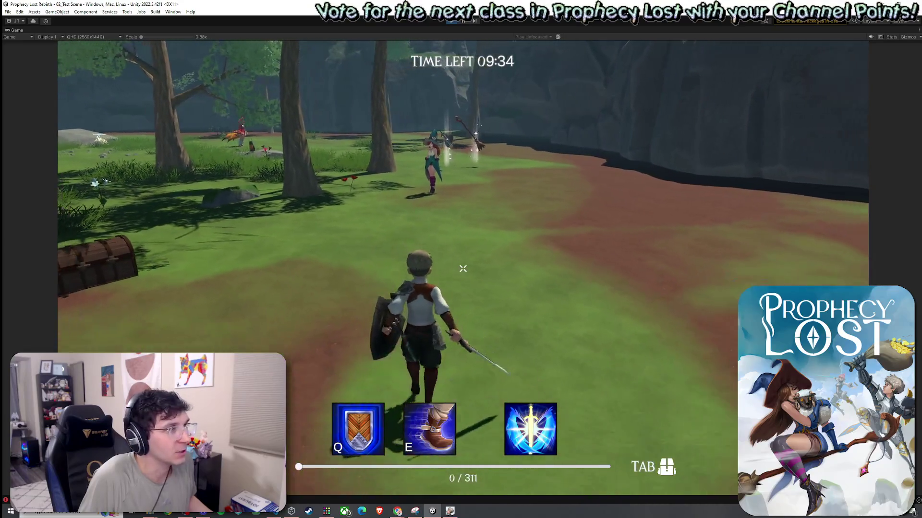
pyautogui.press('w')
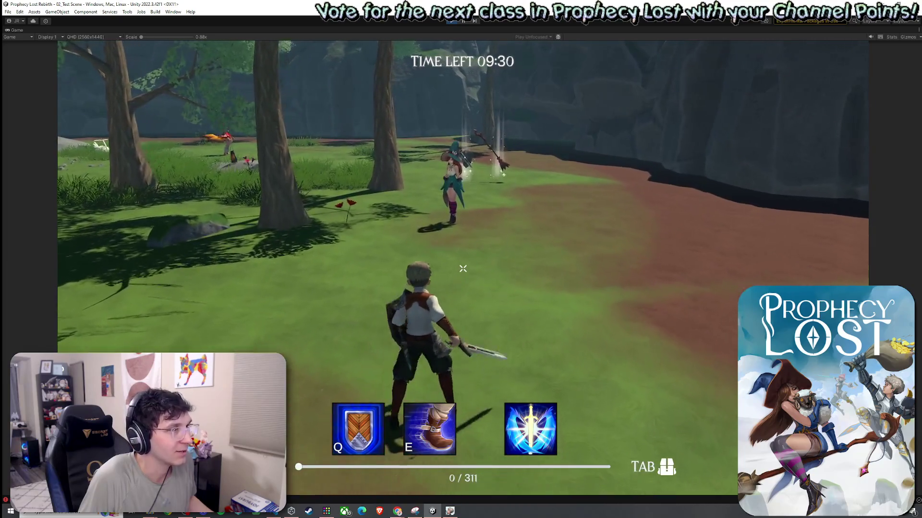
pyautogui.press('w')
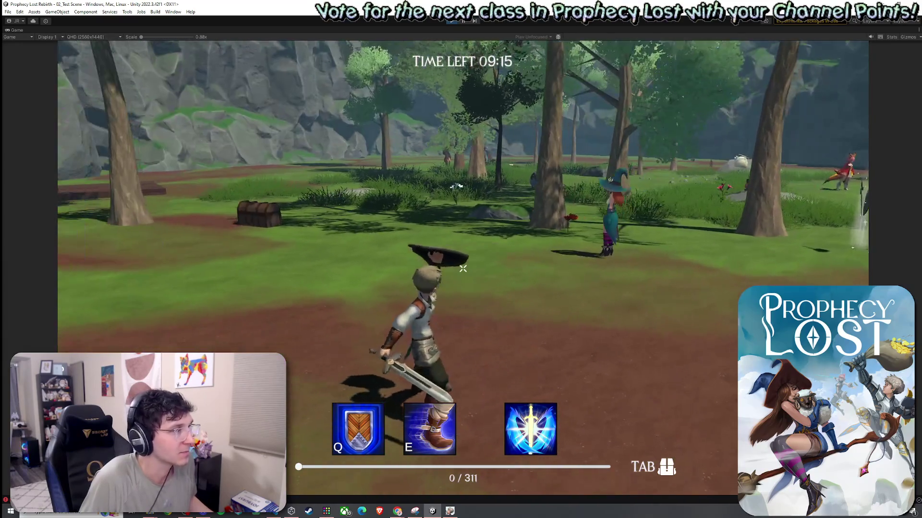
# Step: Cast the earthquake ultimate, then run to the downed witch and back toward the forest
pyautogui.click(463, 269)
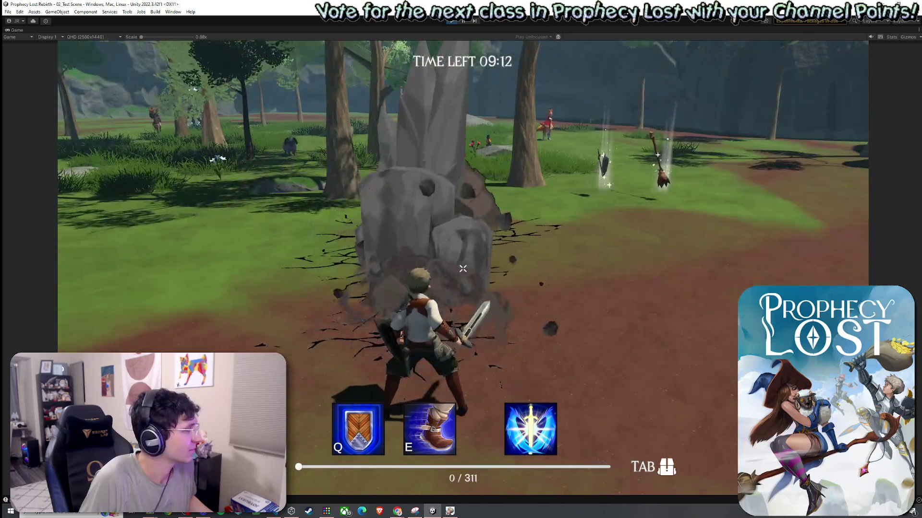
pyautogui.press('w')
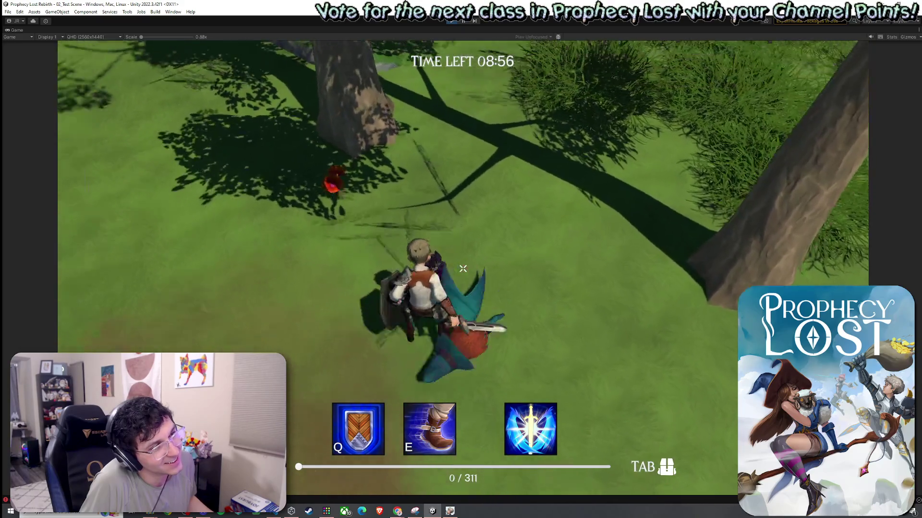
pyautogui.press('w')
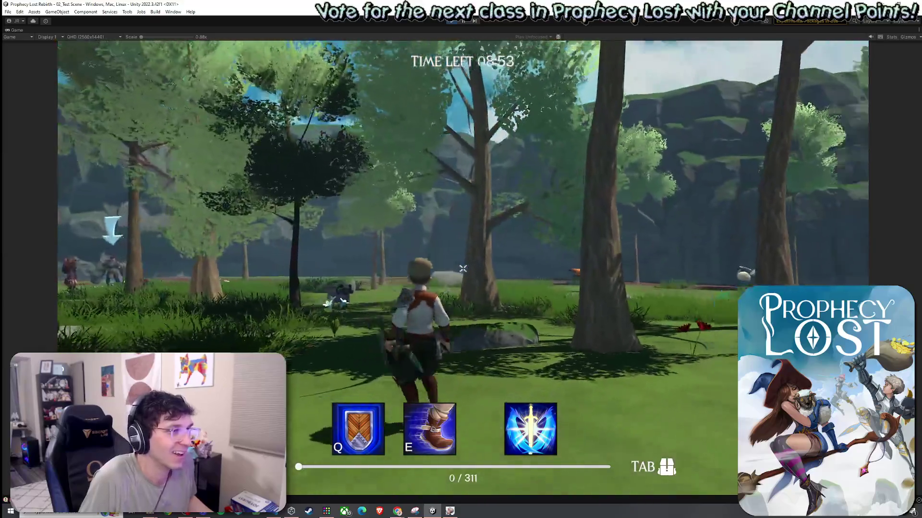
# Step: Break open the chest with sword swings to spill its coins, then stop Play mode
pyautogui.click(463, 269)
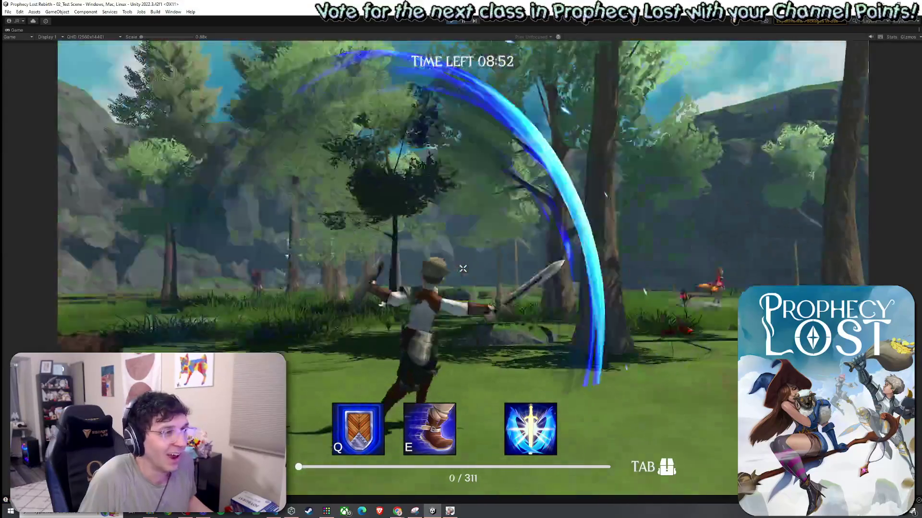
pyautogui.click(463, 269)
pyautogui.click(463, 268)
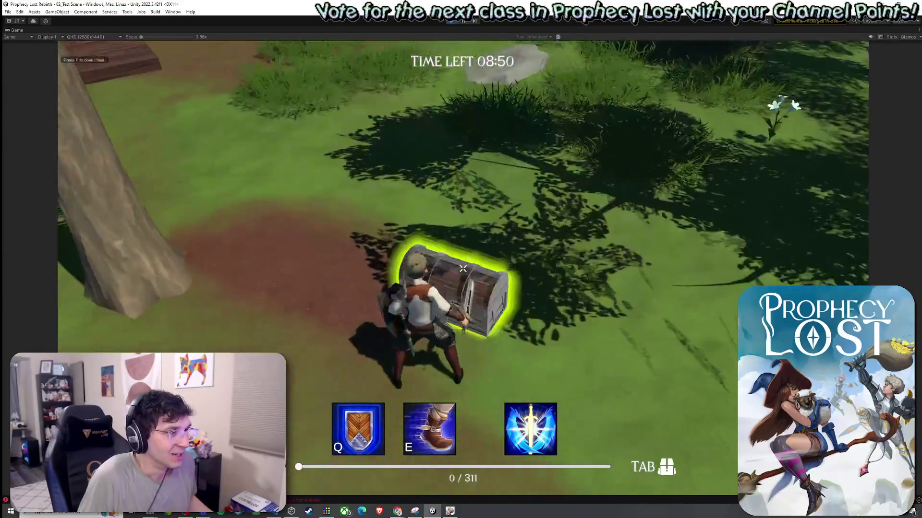
pyautogui.click(463, 269)
pyautogui.click(463, 269)
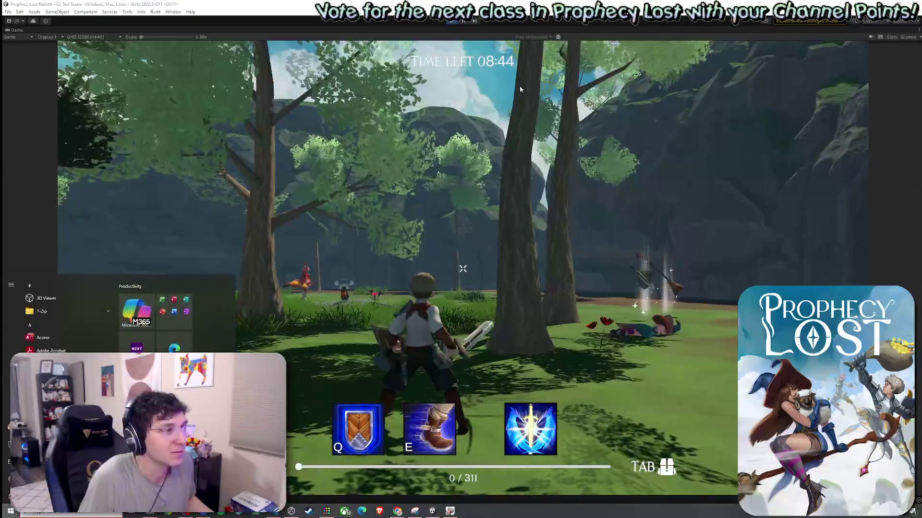
pyautogui.hotkey('ctrl', 'p')
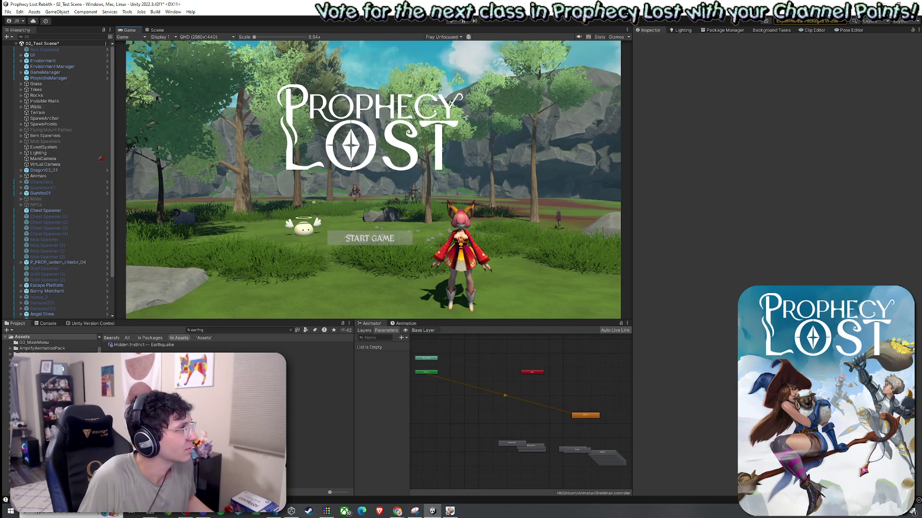
# Step: Save 02_Test Scene from the File menu, later reopening and dismissing the File menu
pyautogui.click(8, 12)
pyautogui.click(20, 46)
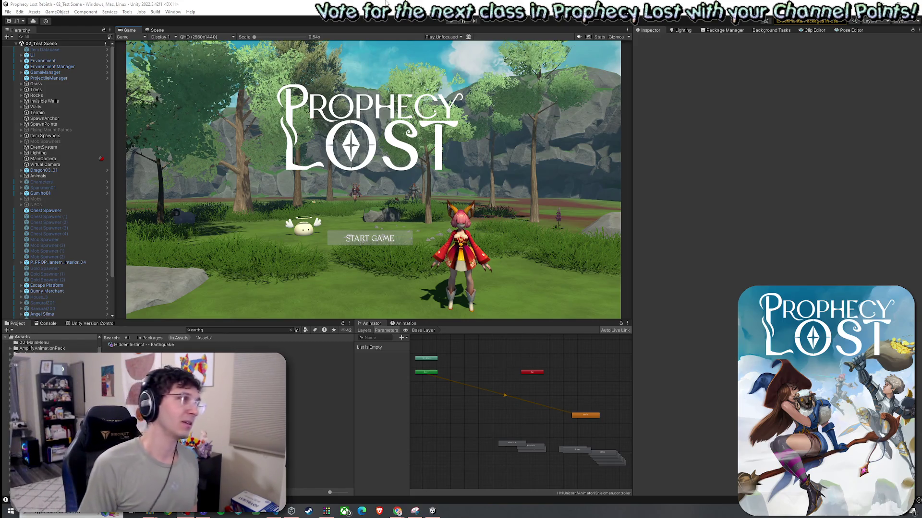
pyautogui.click(8, 11)
pyautogui.click(54, 5)
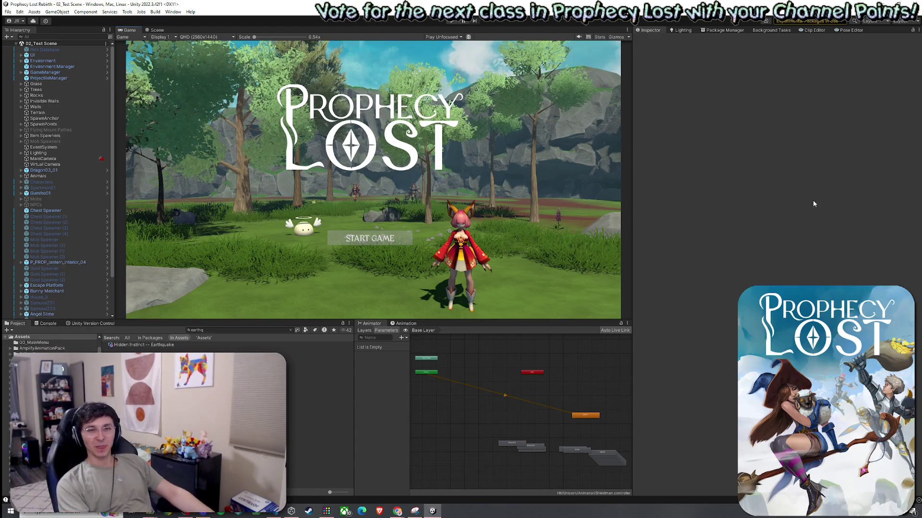
pyautogui.hotkey('alt', 'Tab')
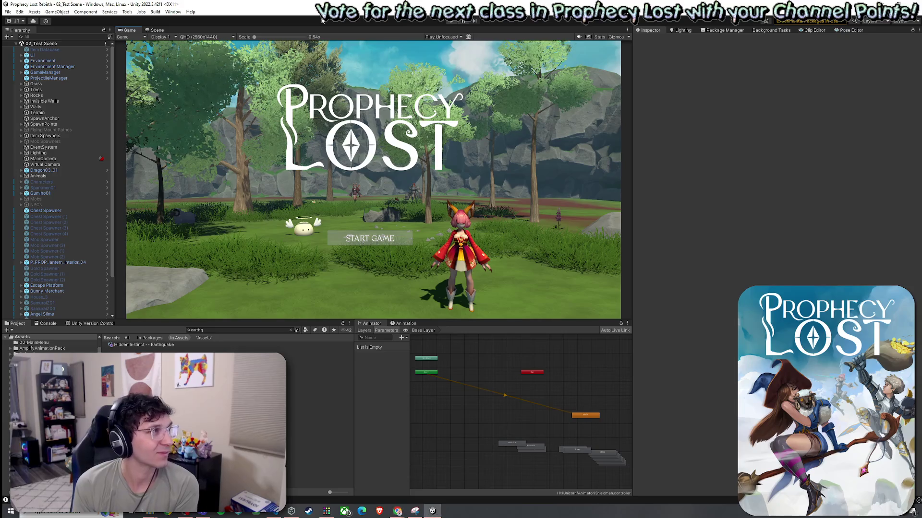
pyautogui.click(9, 12)
pyautogui.click(122, 24)
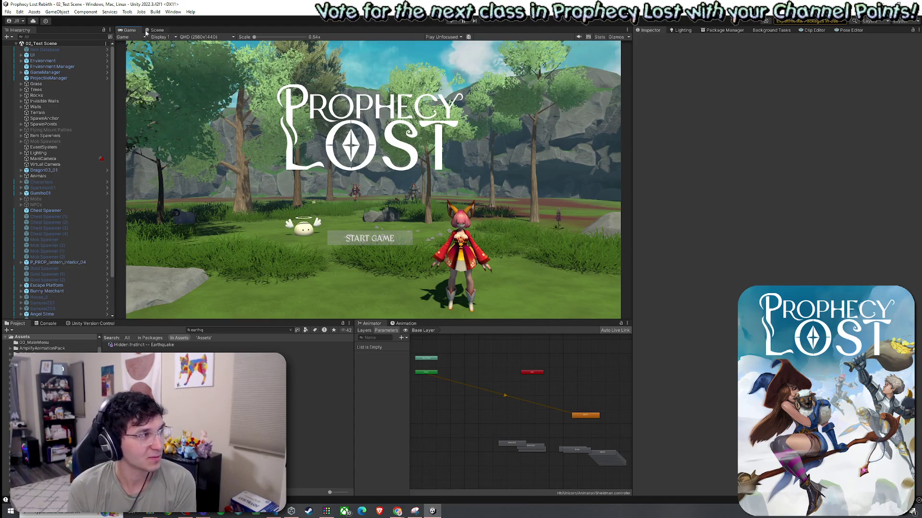
pyautogui.click(7, 12)
pyautogui.click(22, 47)
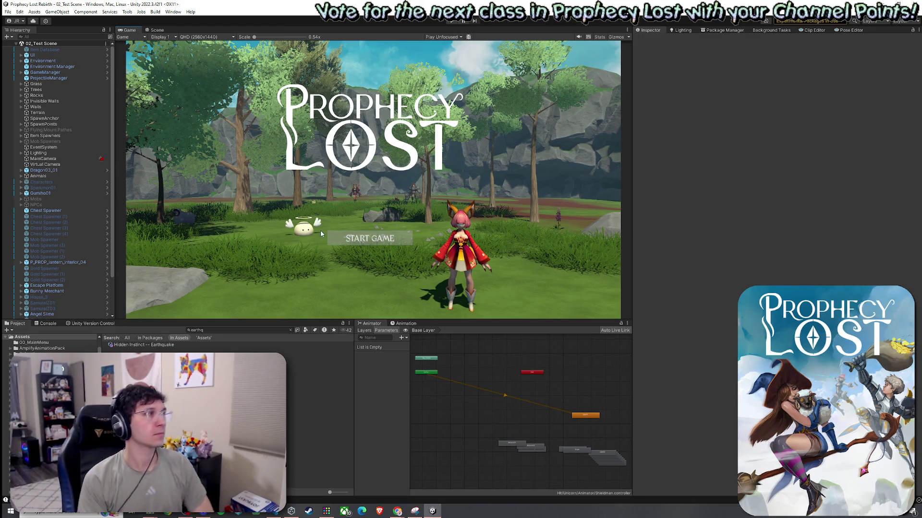
pyautogui.click(290, 330)
# Step: Search the project assets for 'player' and select the Player script in its folder
pyautogui.write('po')
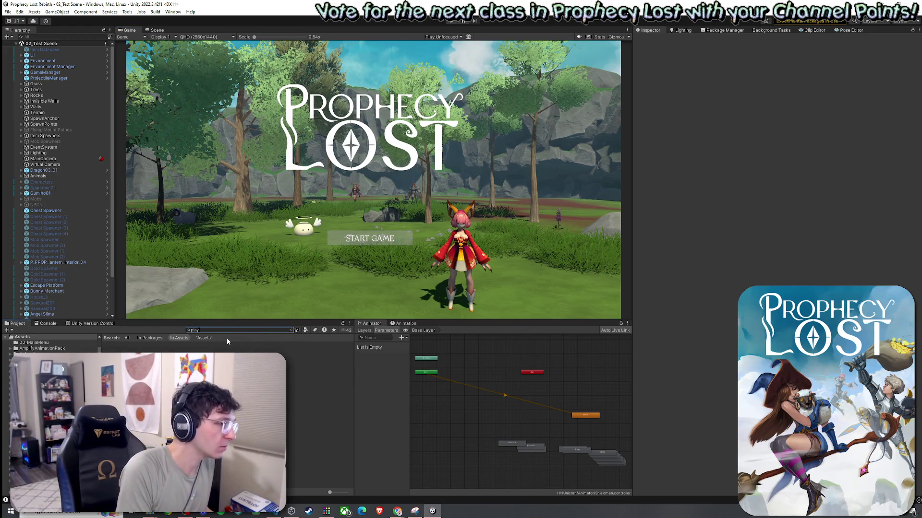
pyautogui.press('BackSpace')
pyautogui.write('layer')
pyautogui.doubleClick(122, 356)
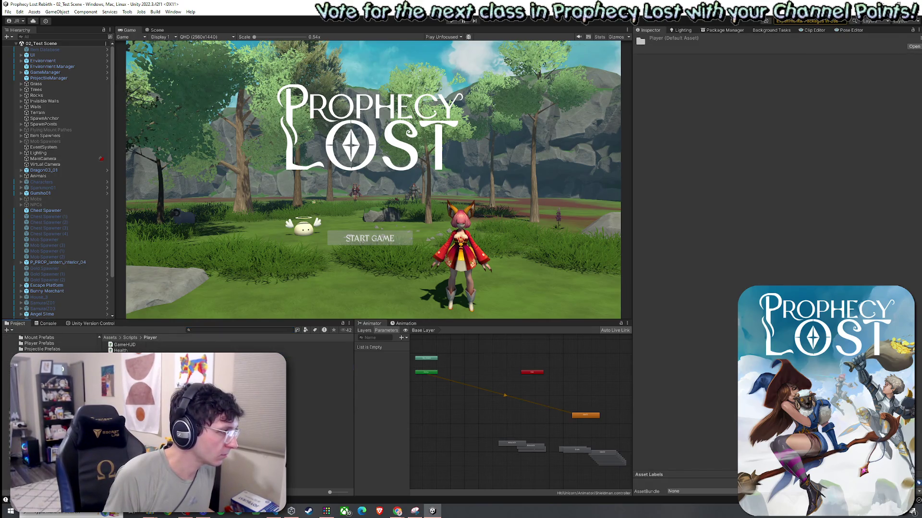
pyautogui.click(124, 368)
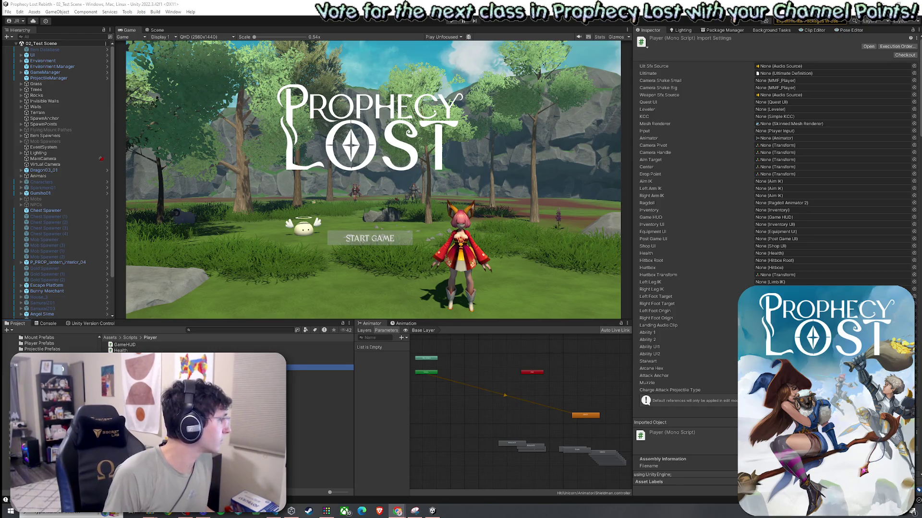
# Step: Clear the Player script selection and go back to the top-level Assets folder
pyautogui.click(137, 344)
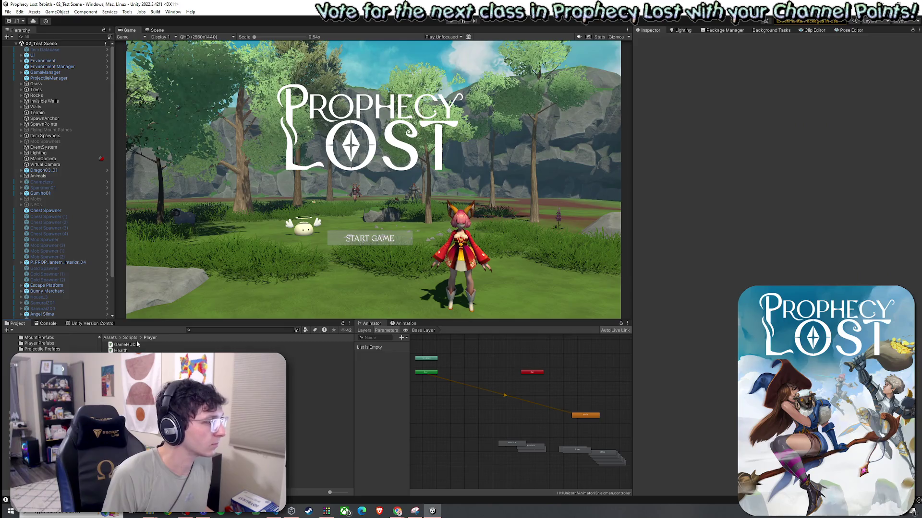
pyautogui.click(109, 338)
pyautogui.click(211, 331)
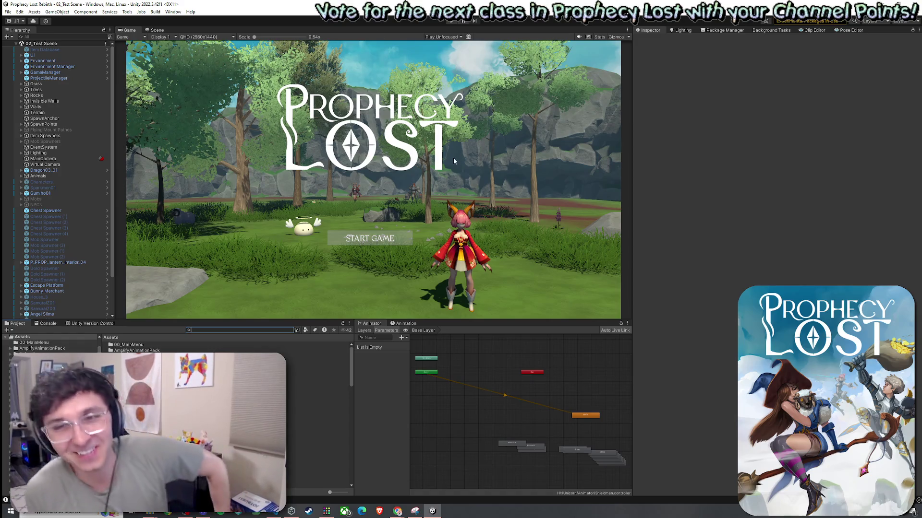
# Step: Save the test scene, switch to the browser, then save the scene once more
pyautogui.click(7, 12)
pyautogui.click(19, 47)
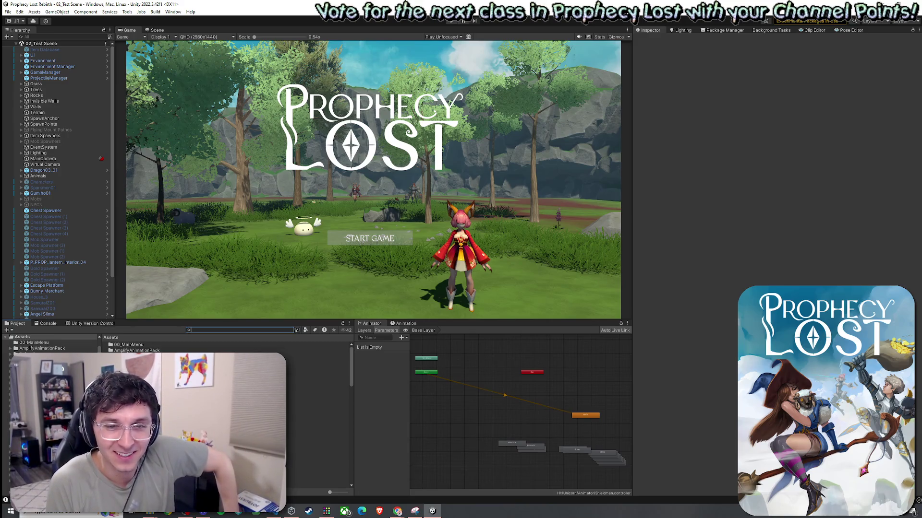
pyautogui.hotkey('alt', 'Tab')
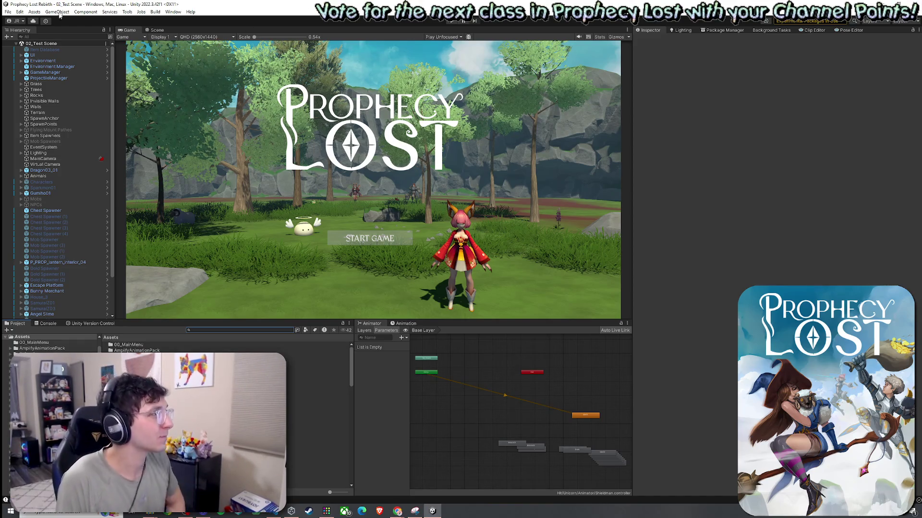
pyautogui.click(8, 12)
pyautogui.click(27, 48)
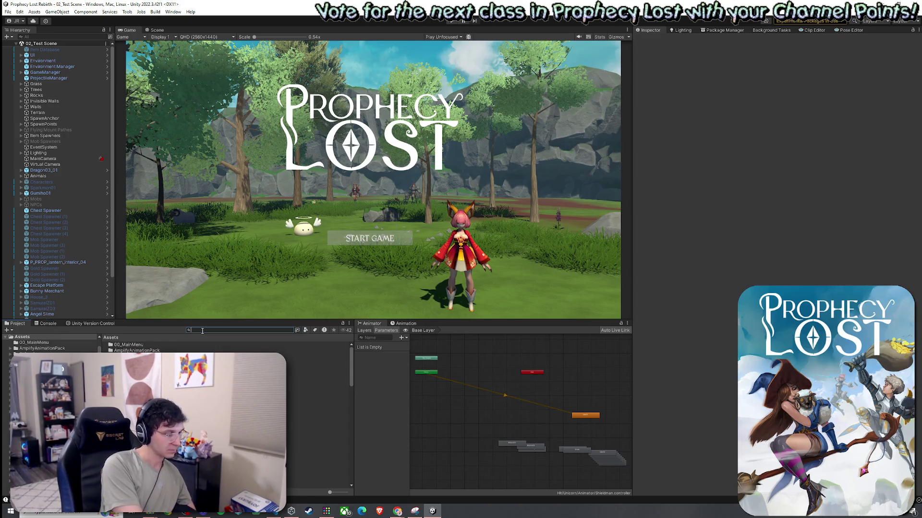
# Step: Search the project assets for 'AI' to locate the MobAI script, then clear the search
pyautogui.write('mobAI')
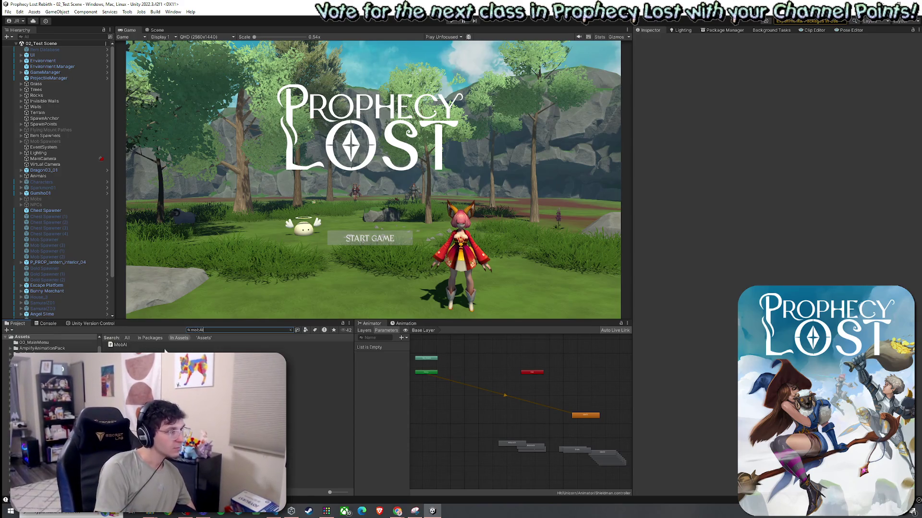
pyautogui.press('Down')
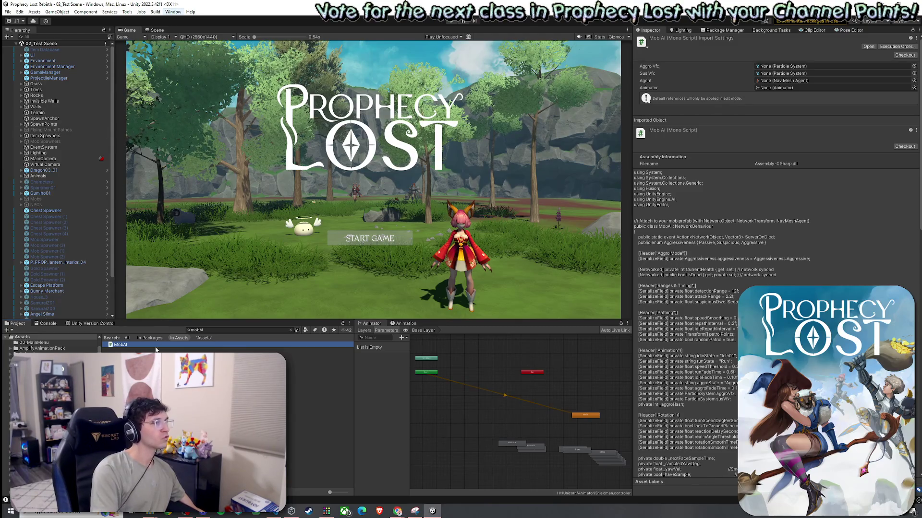
pyautogui.click(290, 330)
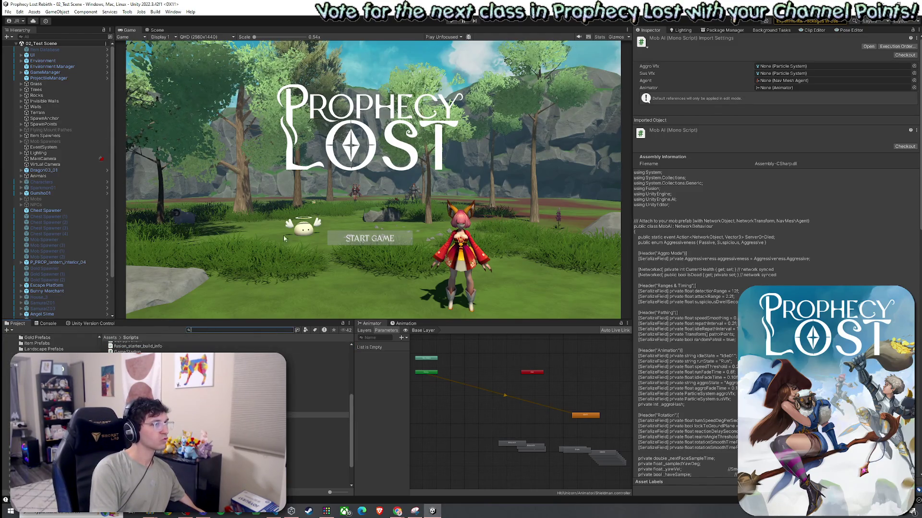
# Step: Select Angel Slime in the Hierarchy and collapse its Animator component
pyautogui.scroll(-3, 75, 266)
pyautogui.click(74, 270)
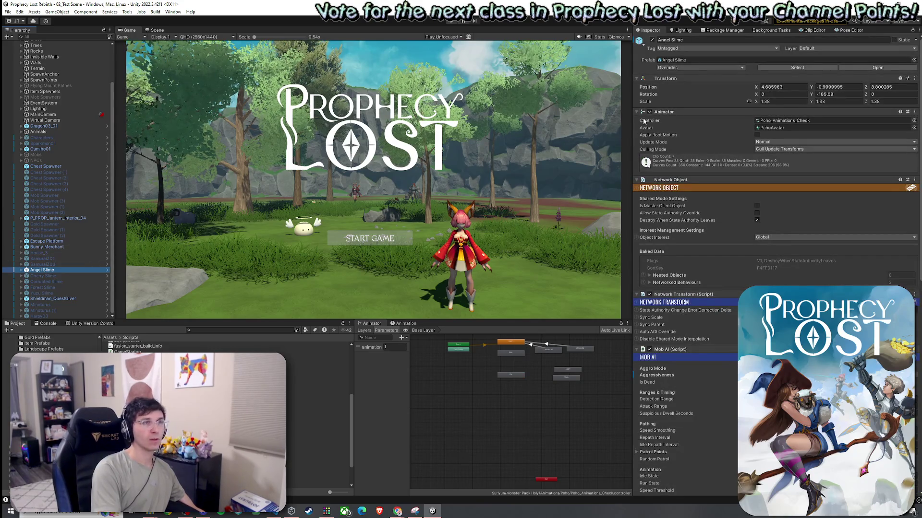
pyautogui.click(637, 112)
# Step: Collapse the Network Object and Mob AI (Script) components, then switch to the browser
pyautogui.click(637, 120)
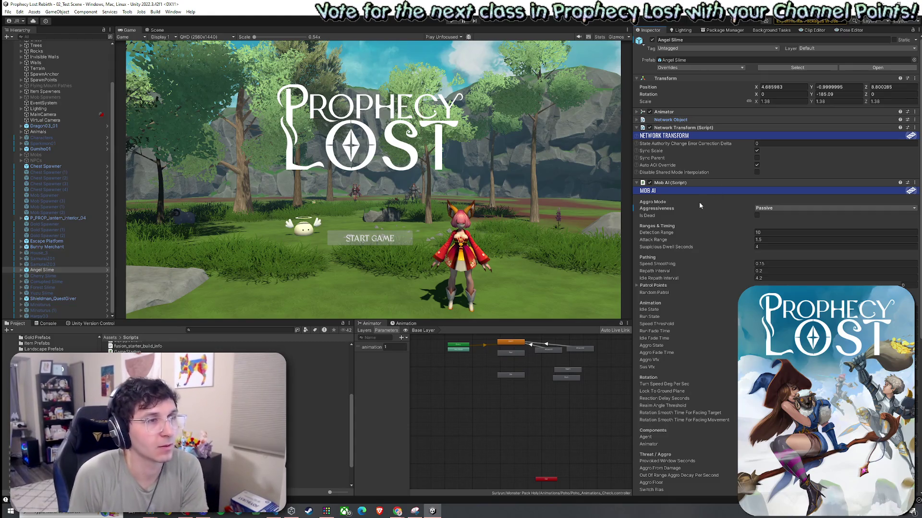
pyautogui.scroll(-8, 684, 224)
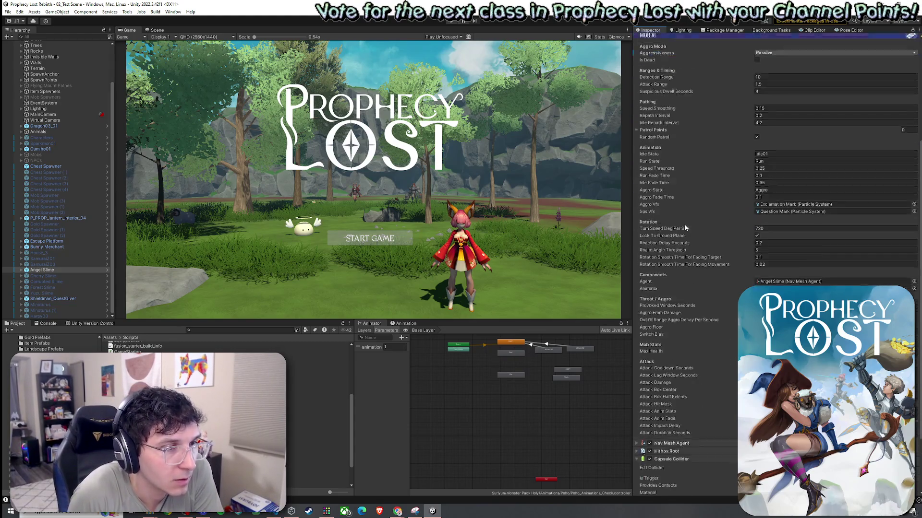
pyautogui.scroll(8, 684, 222)
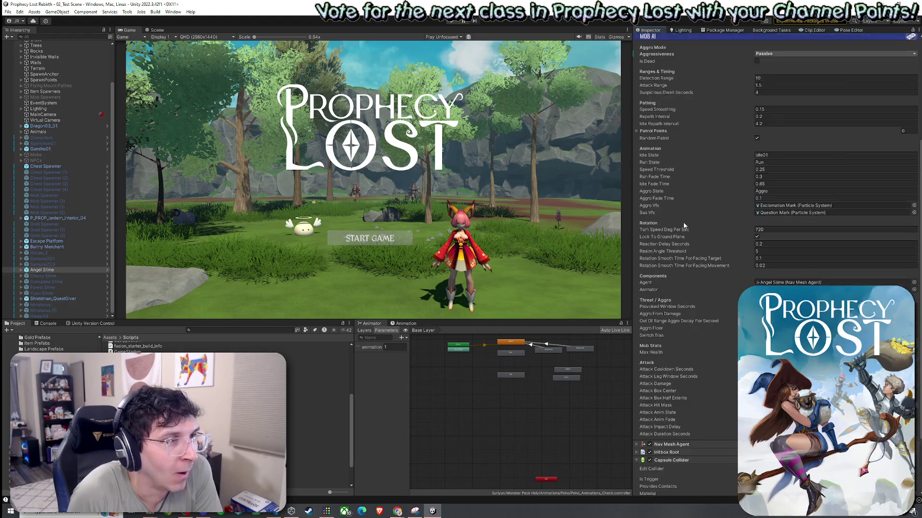
pyautogui.click(642, 168)
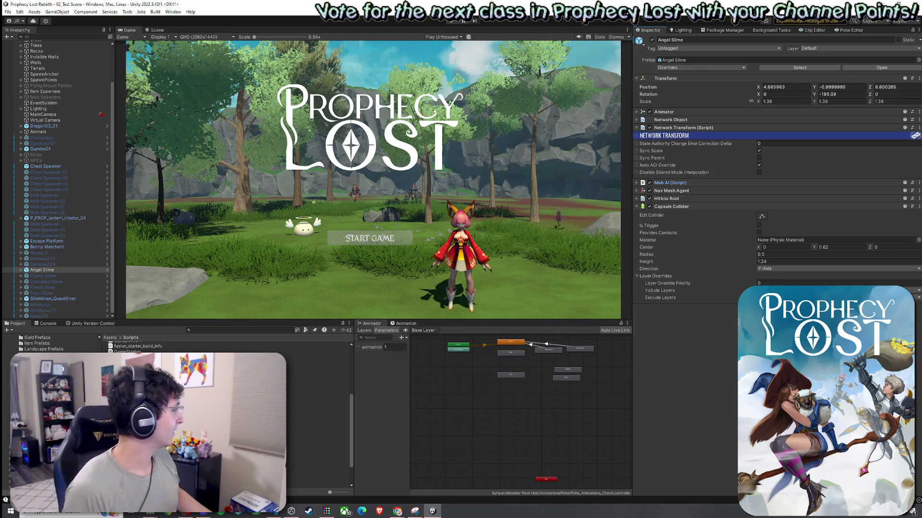
pyautogui.hotkey('alt', 'Tab')
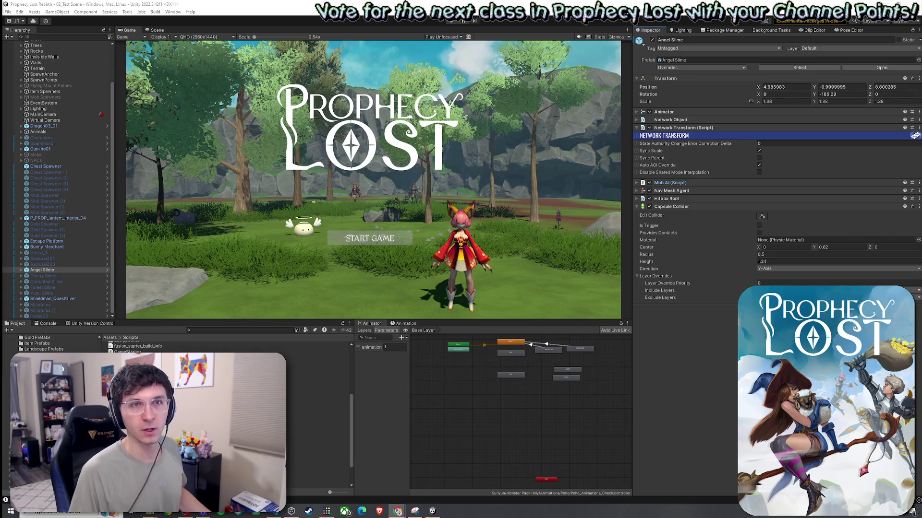
# Step: Switch to the browser playing the YouTube video
pyautogui.hotkey('alt', 'Tab')
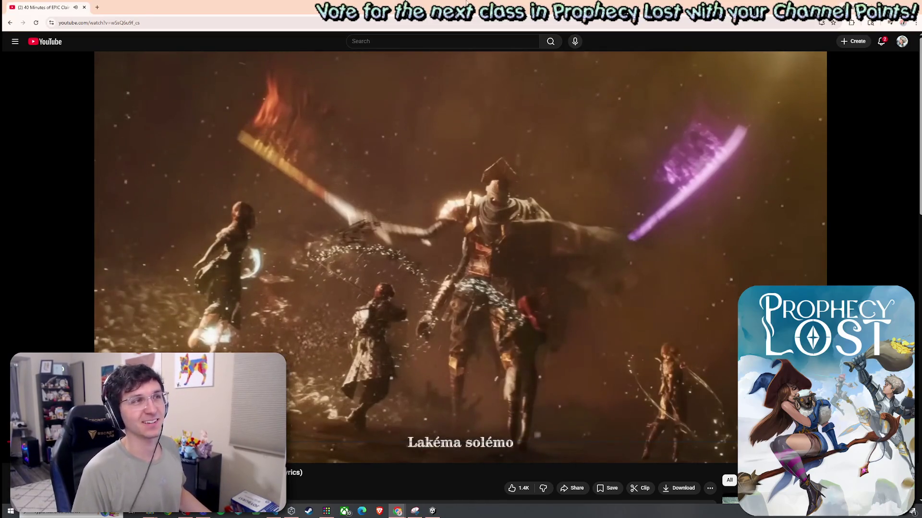
# Step: Switch from YouTube back to the Unity Editor
pyautogui.hotkey('alt', 'Tab')
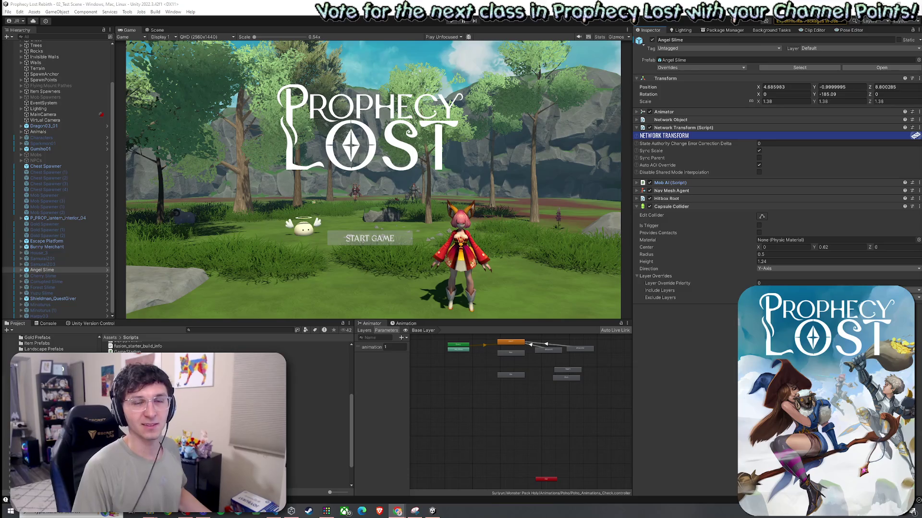